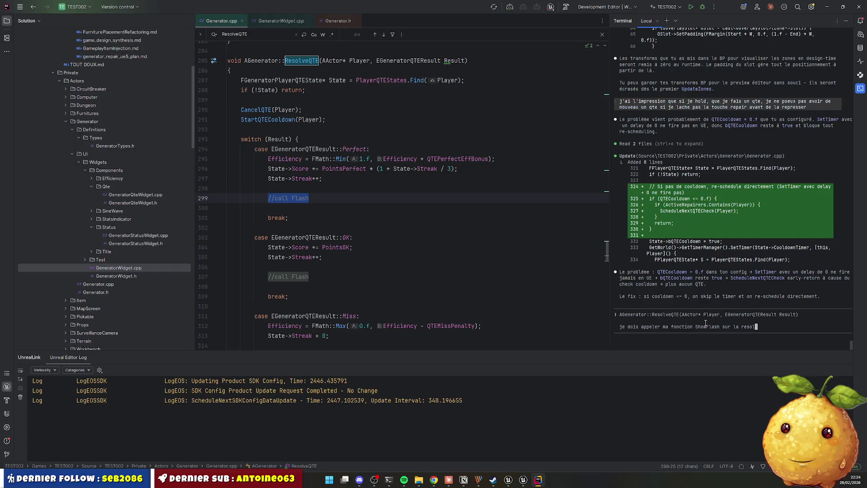
Send the assistant the request to call ShowFlash when the QTE is resolved.
type("QTE")
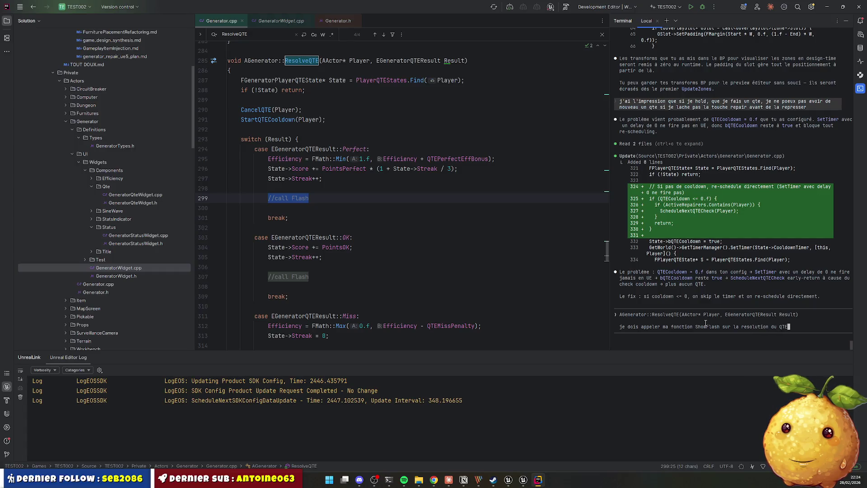
key("Return")
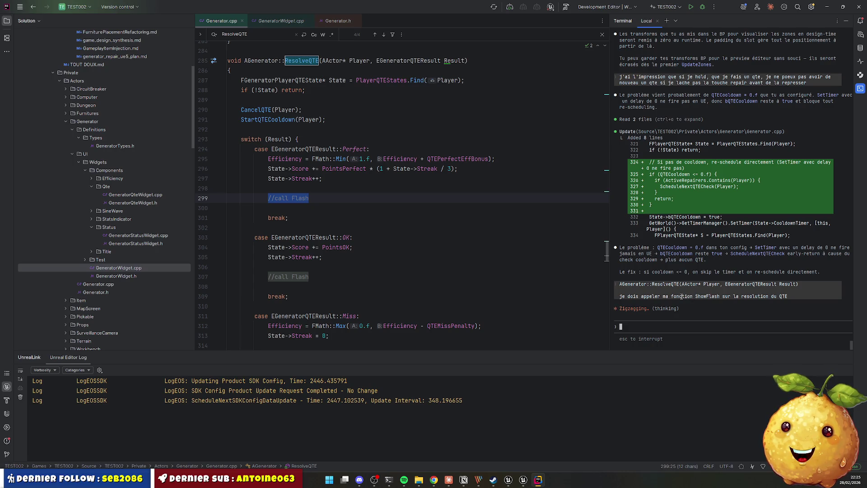
scroll(296, 223, "up", 10)
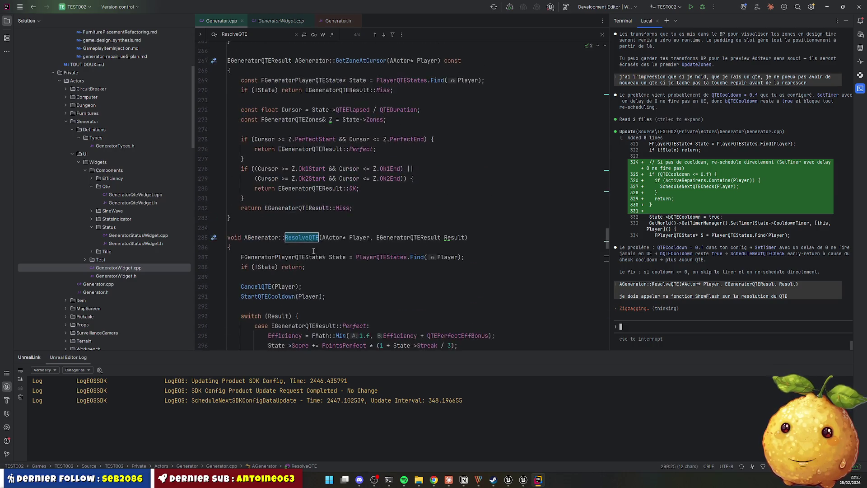
Find 'showwi' in Generator.cpp to reach the ShowWidget definition and select the Widget variable.
left_click(342, 228)
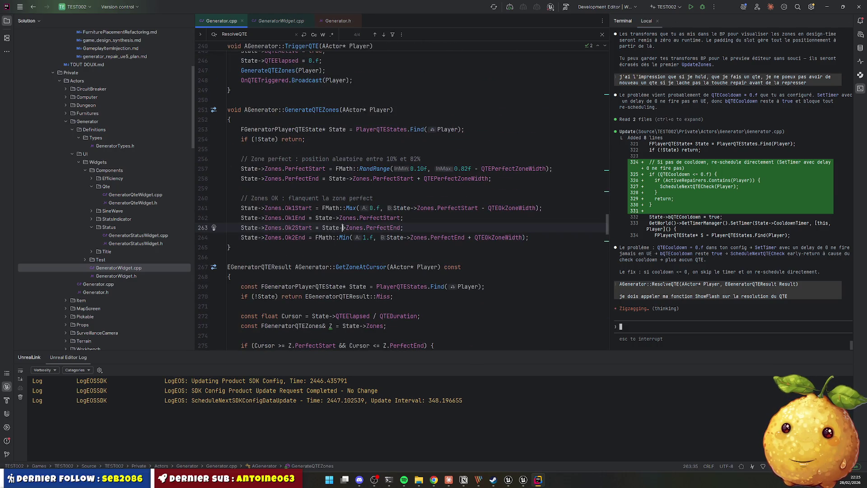
key("ctrl+f")
type("showwi")
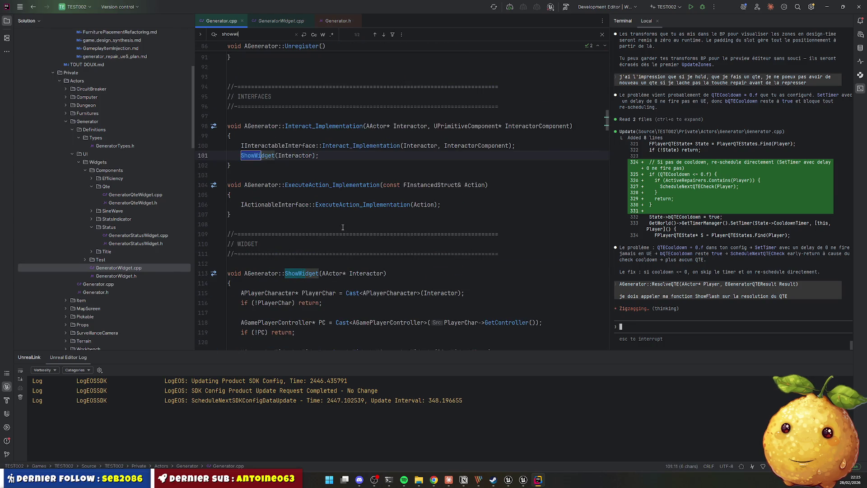
key("Return")
scroll(283, 111, "down", 4)
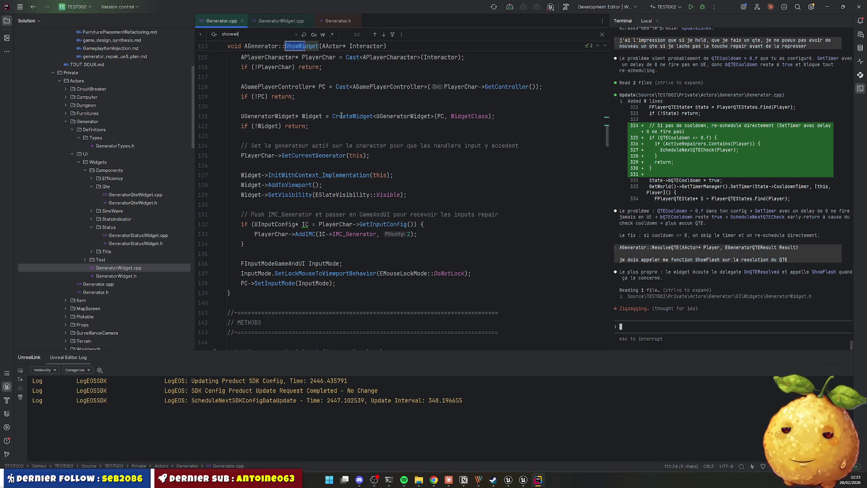
left_click(307, 116)
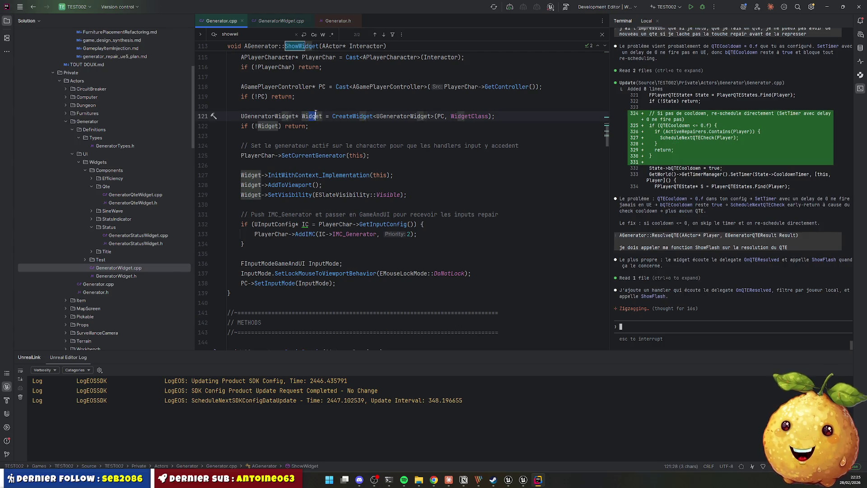
left_click_drag(312, 116, 321, 116)
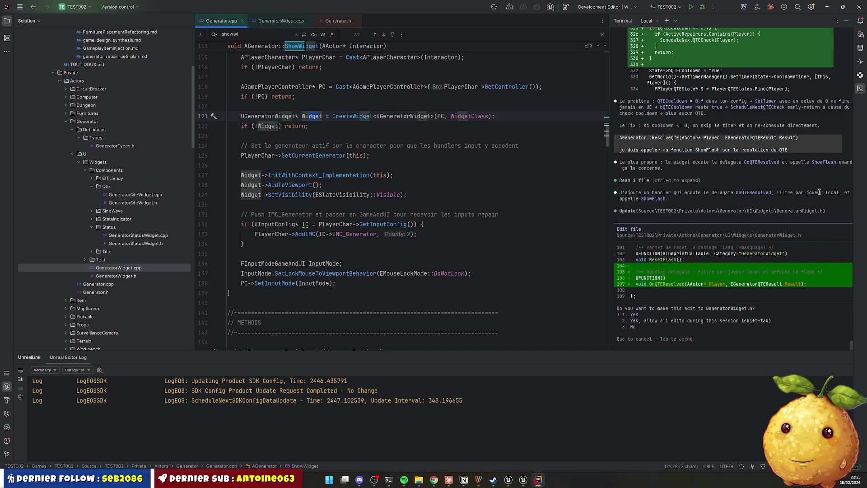
Approve the three proposed edits to GeneratorWidget.h and GeneratorWidget.cpp binding and handling OnQTEResolved.
left_click_drag(735, 192, 774, 194)
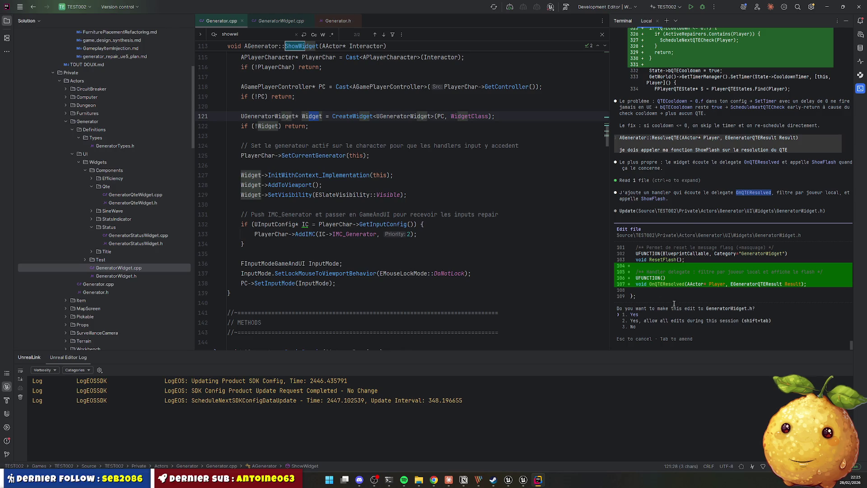
left_click(693, 299)
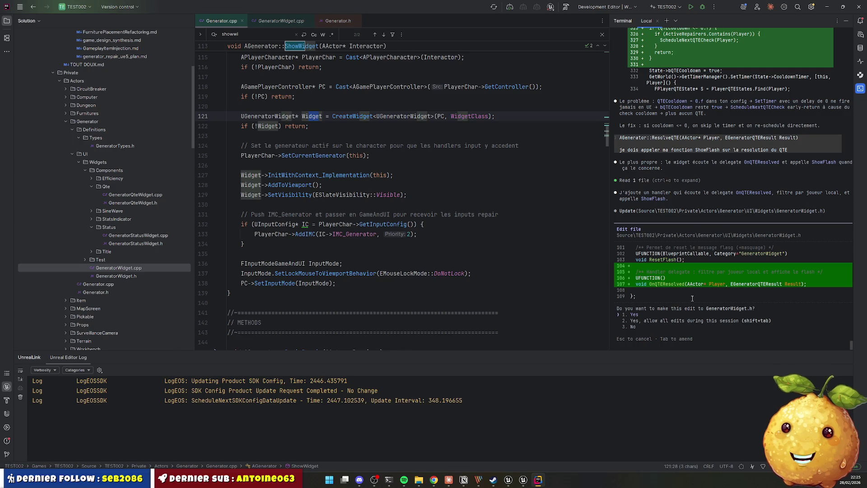
key("Return")
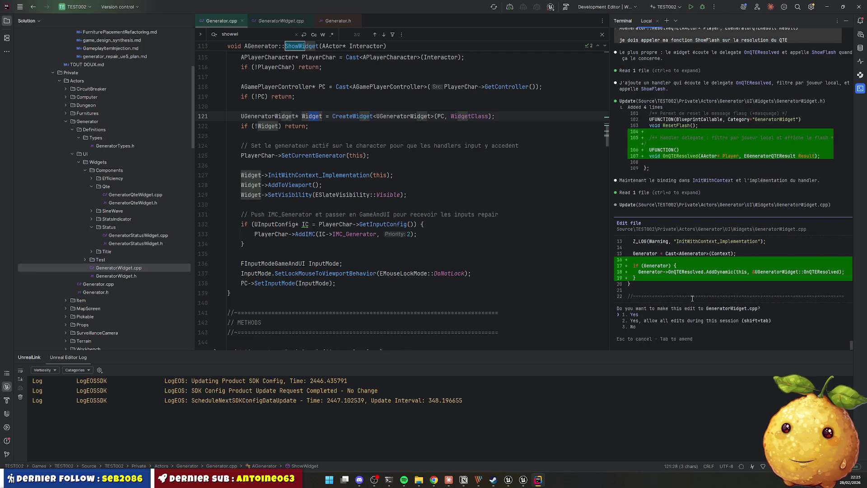
key("Return")
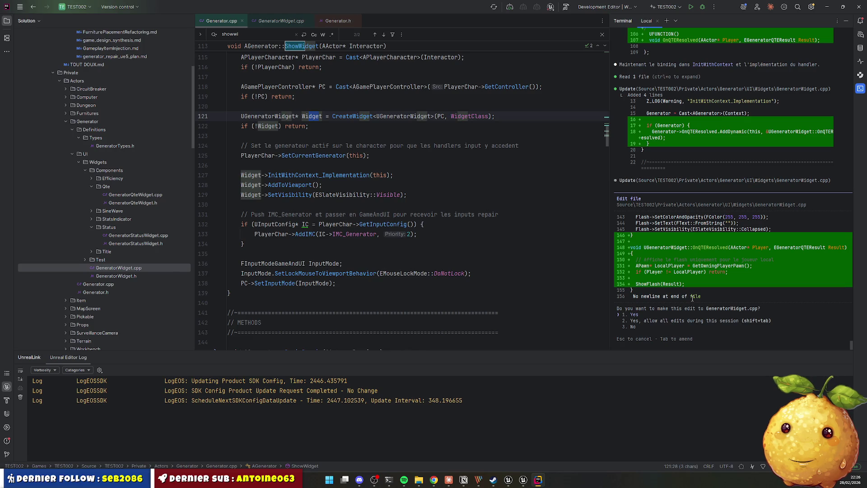
key("Return")
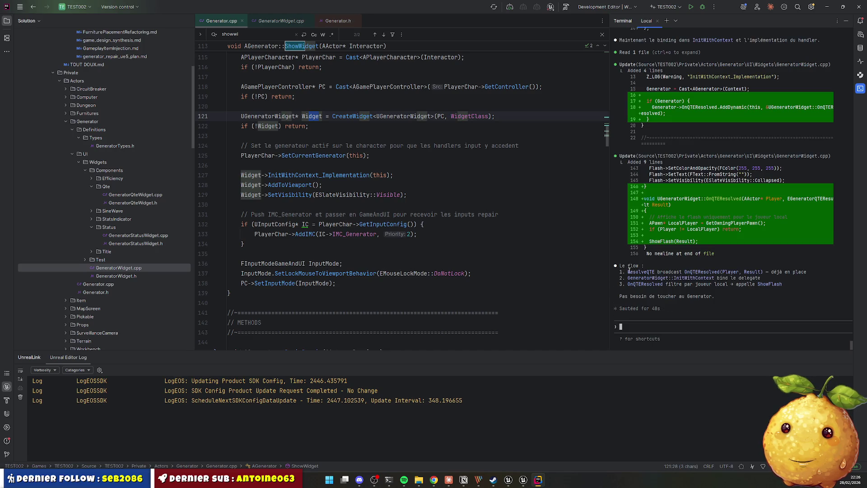
Delete the //call Flash placeholder lines from the ResolveQTE switch cases.
left_click(522, 234)
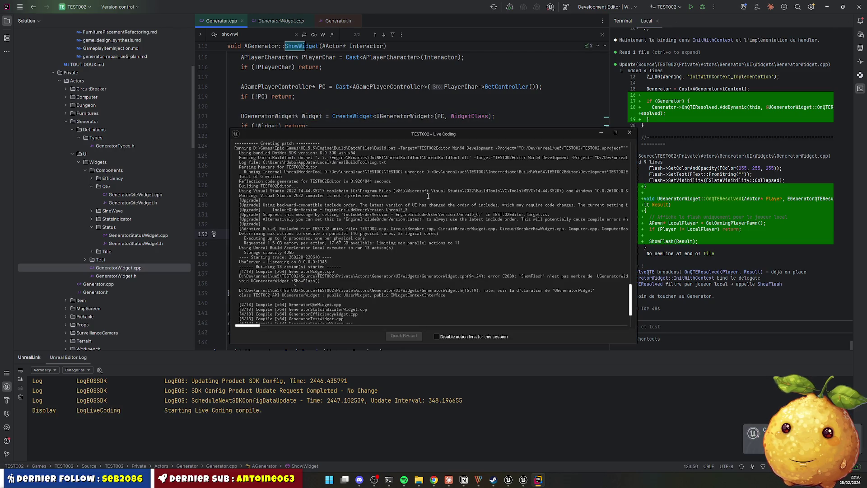
left_click(414, 104)
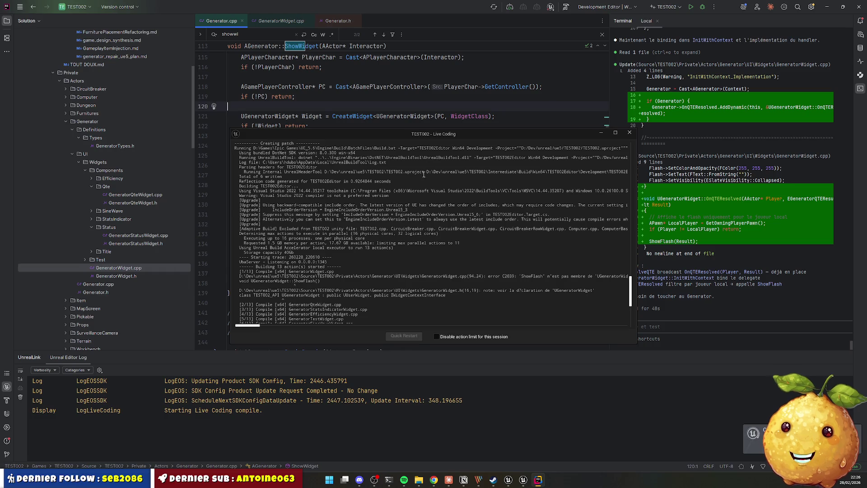
left_click(601, 133)
scroll(342, 220, "down", 3)
scroll(341, 220, "down", 20)
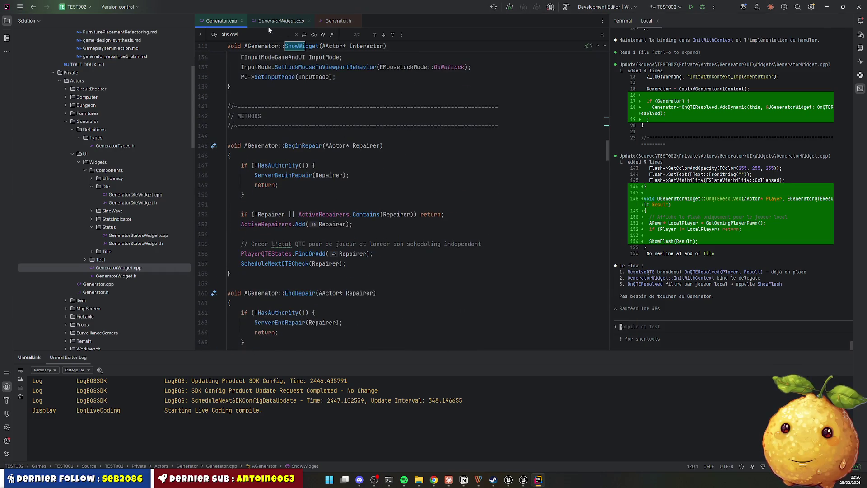
scroll(331, 207, "down", 20)
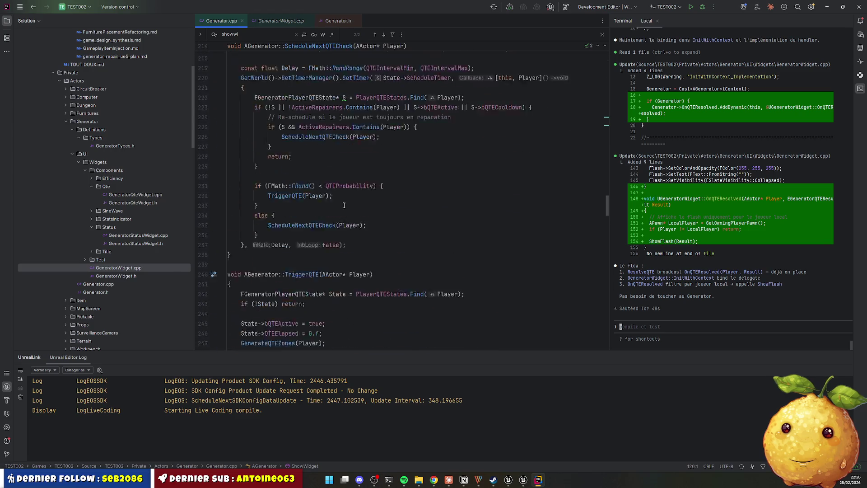
scroll(408, 207, "up", 10)
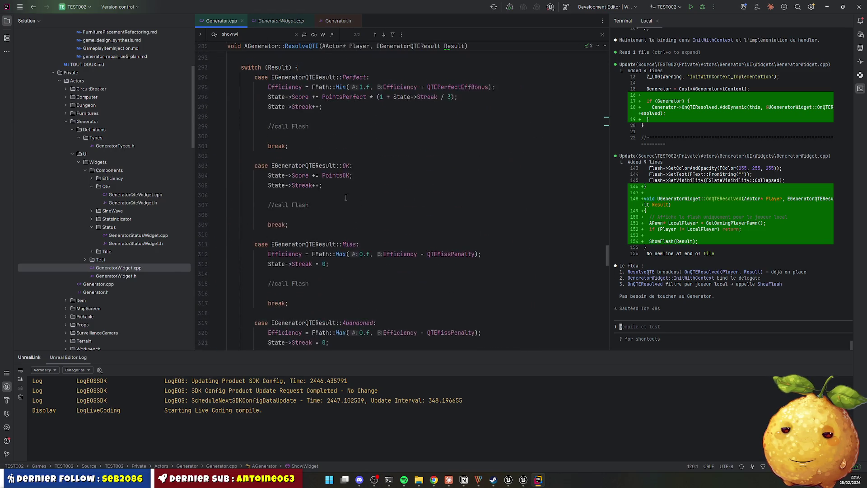
left_click(230, 125)
key("Down")
key("Down")
key("Down")
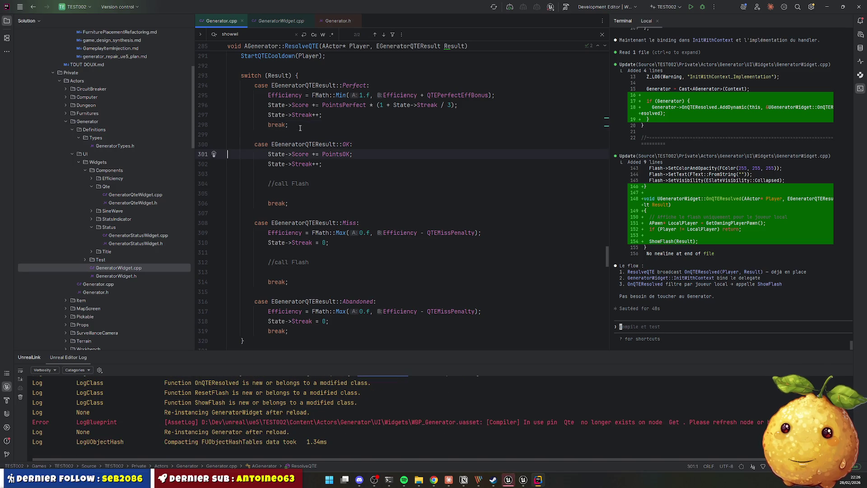
key("ctrl+y")
key("ctrl+y")
key("ctrl+y")
key("Down")
key("Down")
key("Down")
key("Down")
key("ctrl+y")
key("ctrl+y")
key("ctrl+y")
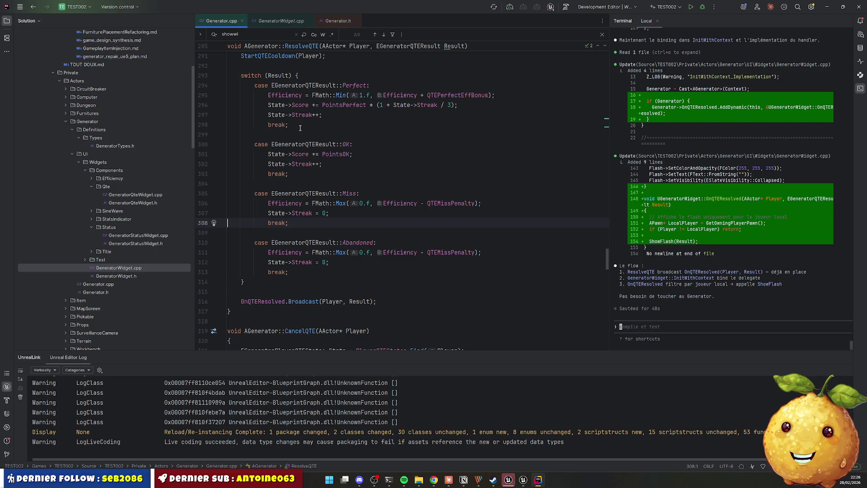
Replace the Miss and Abandoned cases with a single default: case.
key("Up")
key("Up")
key("Up")
key("Home")
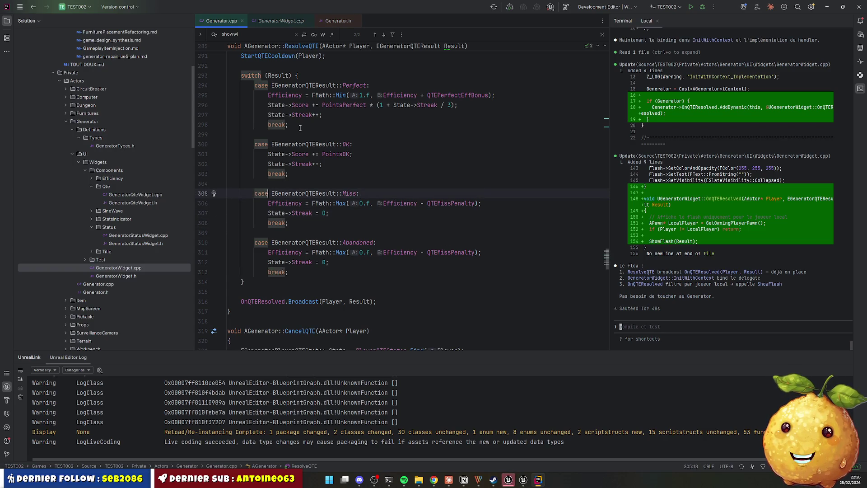
key("ctrl+Right")
key("shift+End")
key("shift+Home")
type("def")
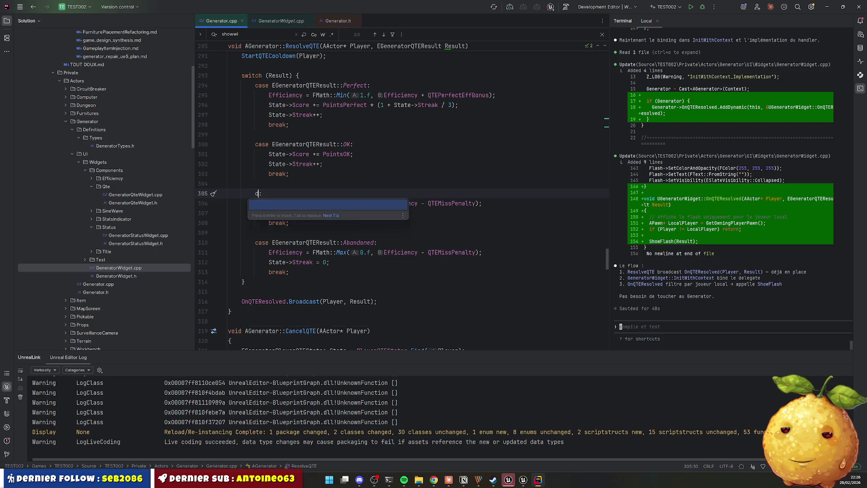
key("Return")
key("Down")
key("ctrl+y")
key("ctrl+y")
key("ctrl+y")
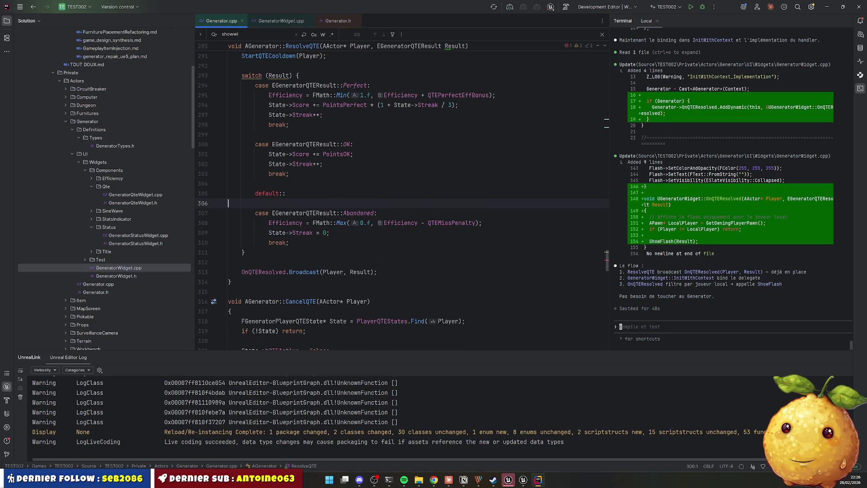
key("Down")
key("Down")
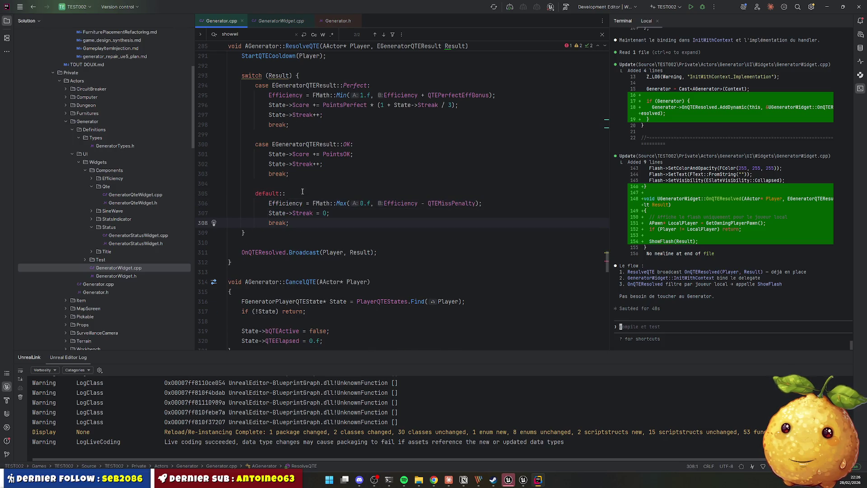
left_click(303, 192)
key("BackSpace")
Trigger a Live Coding compile of the ResolveQTE changes.
left_click(282, 204)
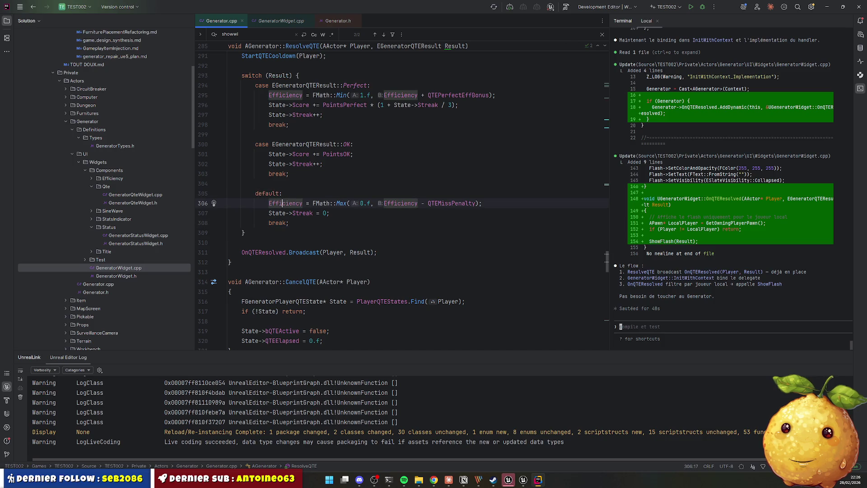
left_click(425, 174)
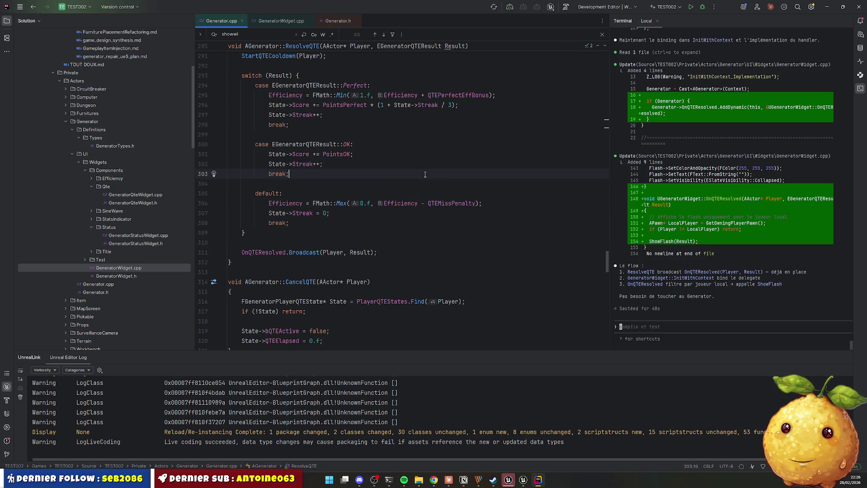
left_click(439, 200, "ctrl")
key("ctrl+alt+F11")
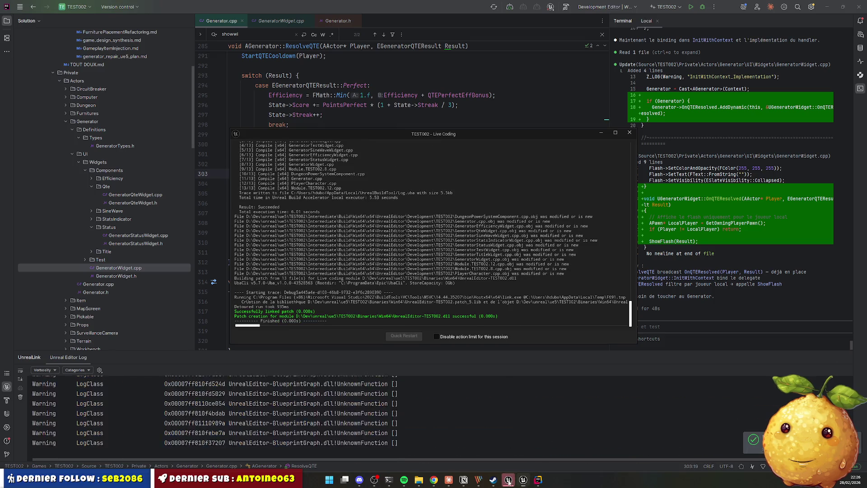
Play the level, open the failing WBP_Generator blueprint and dismiss the message log.
key("alt+Tab")
left_click(167, 26)
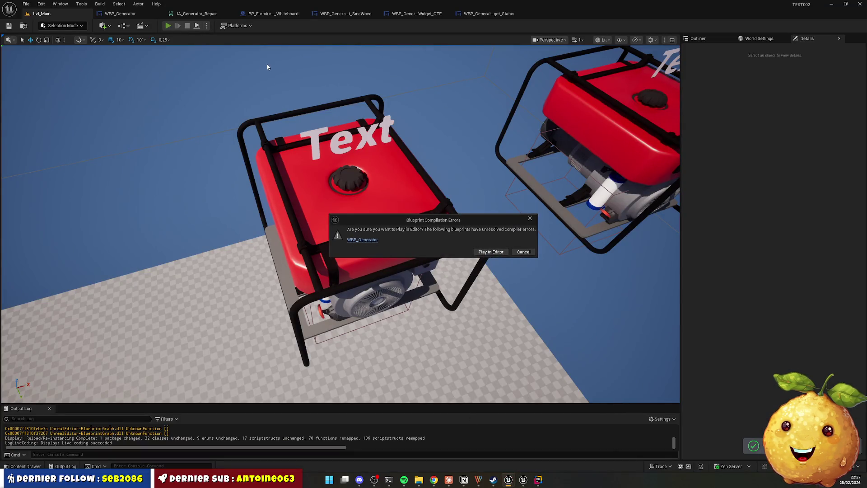
left_click(357, 240)
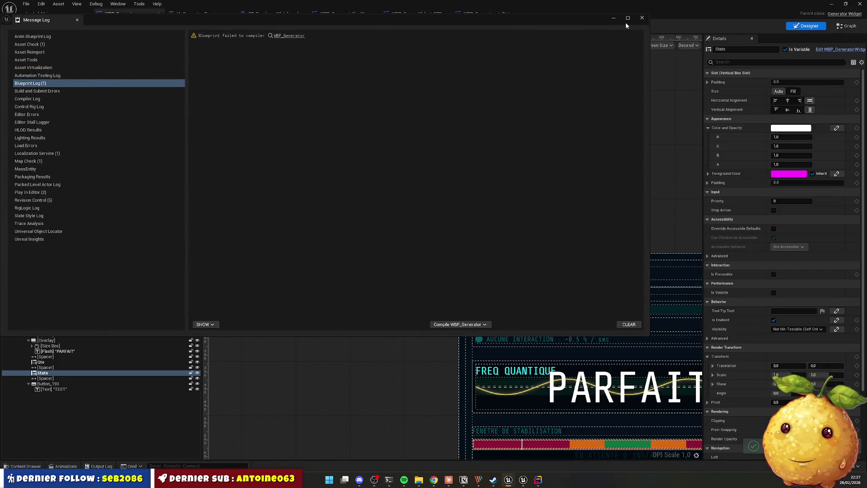
left_click(642, 18)
left_click(54, 26)
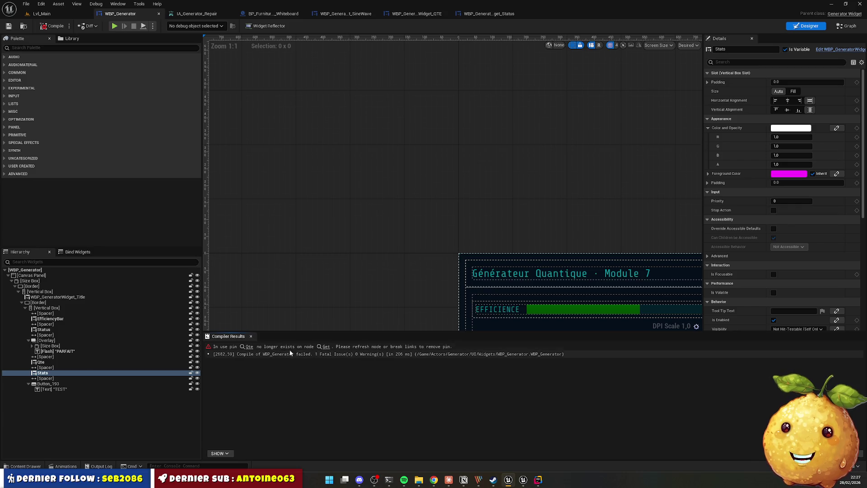
Delete every node in WBP_Generator's EventGraph, including the erroring Qte node.
left_click(248, 347)
left_click(667, 329)
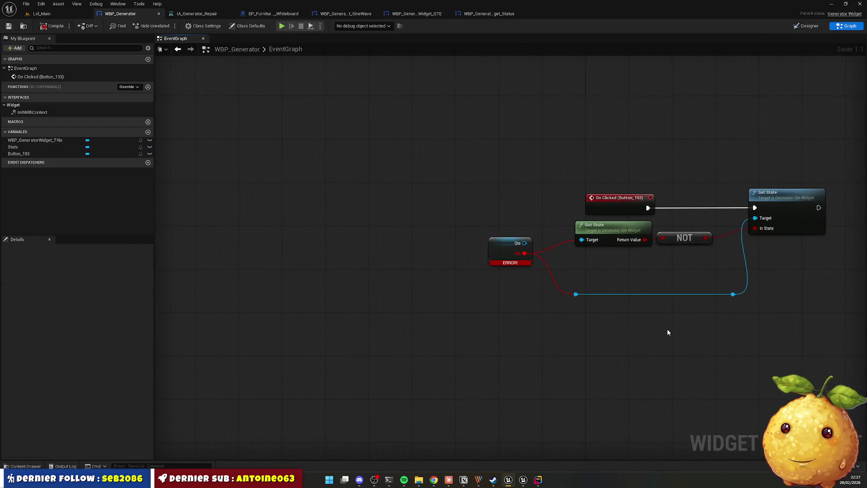
left_click_drag(667, 329, 485, 328)
mouse_move(229, 130)
left_mouse_down()
mouse_move(630, 303)
mouse_move(568, 320)
left_mouse_up()
key("Delete")
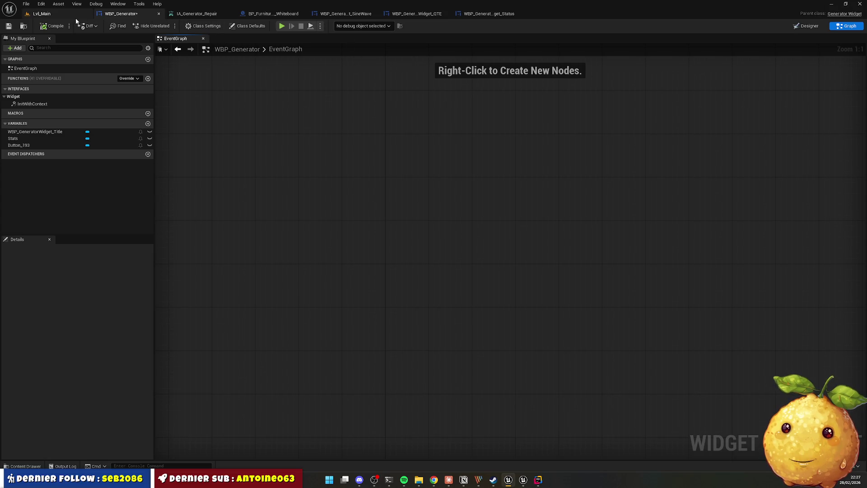
Play-test Lvl_Main, stop the session, and return to Rider.
left_click(53, 15)
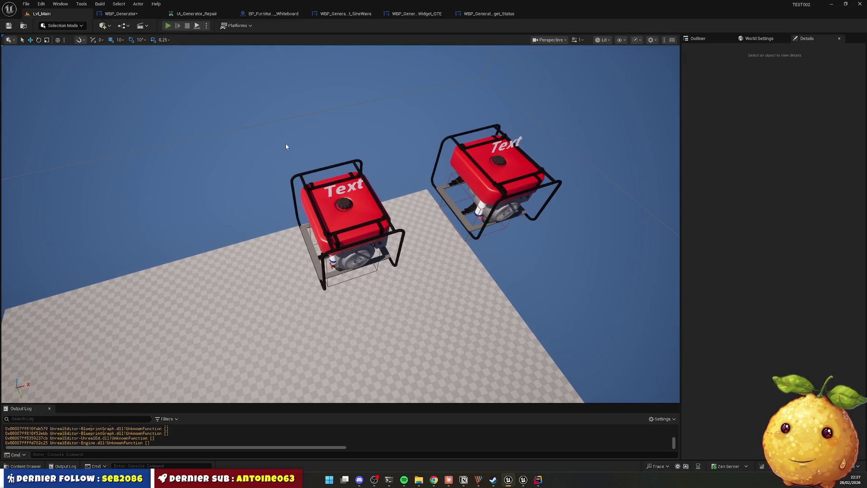
key("alt+p")
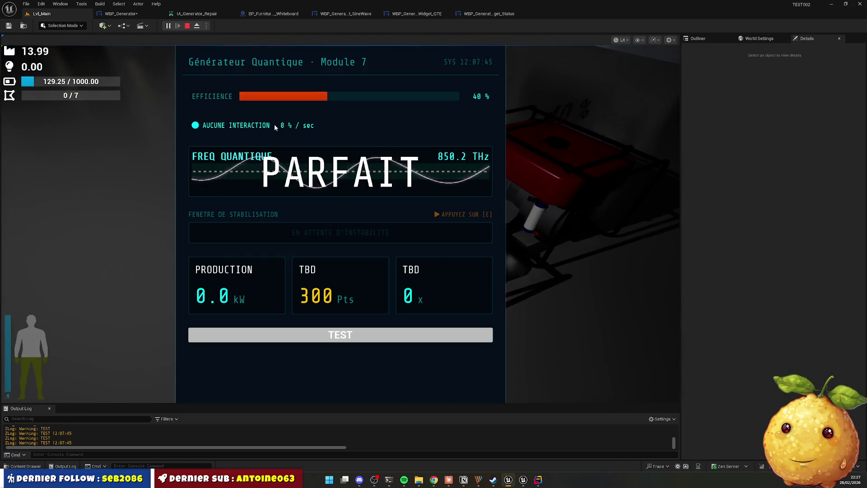
key("Escape")
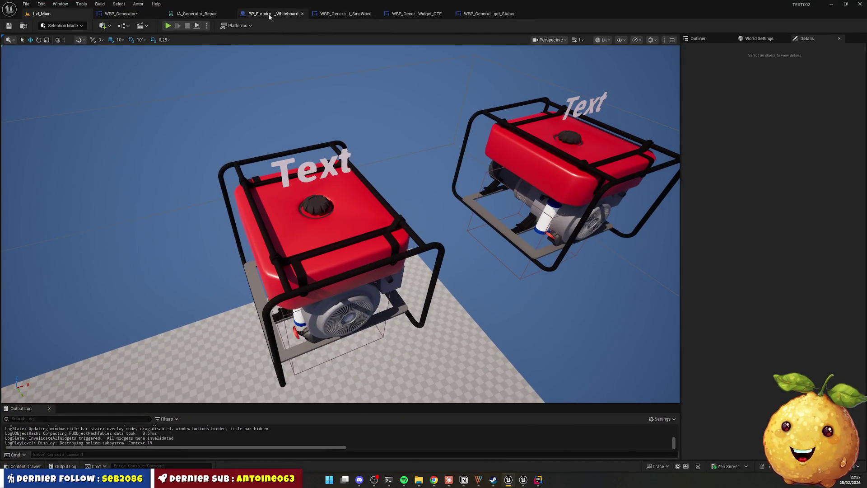
left_click(538, 480)
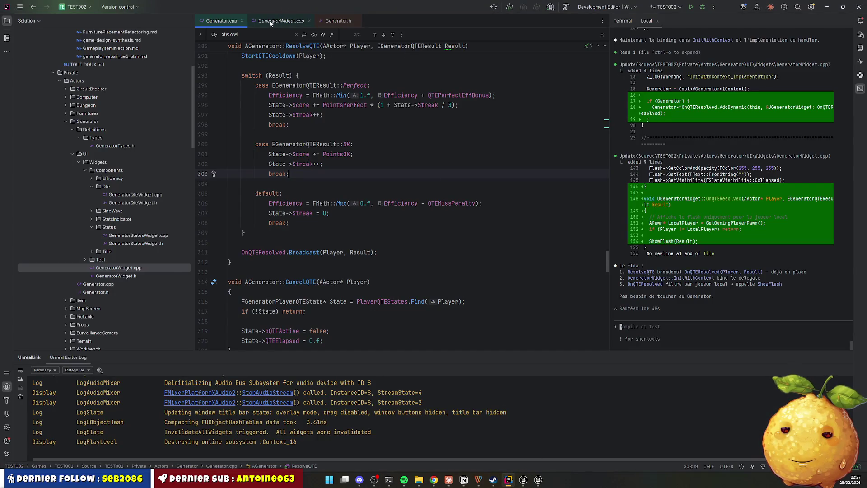
Add Flash->SetVisibility(ESlateVisibility::Collapsed); to NativeConstruct in GeneratorWidget.cpp.
double_click(129, 266)
left_click(386, 243)
scroll(311, 222, "down", 5)
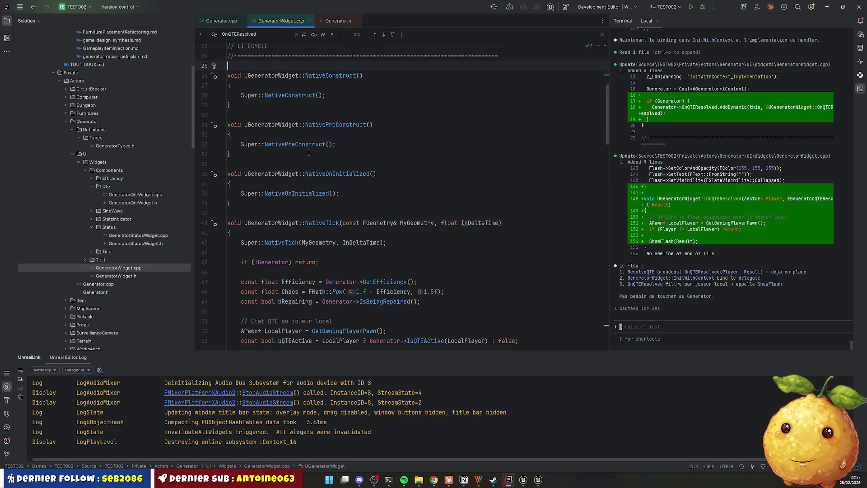
left_click(326, 95)
key("Return")
key("Return")
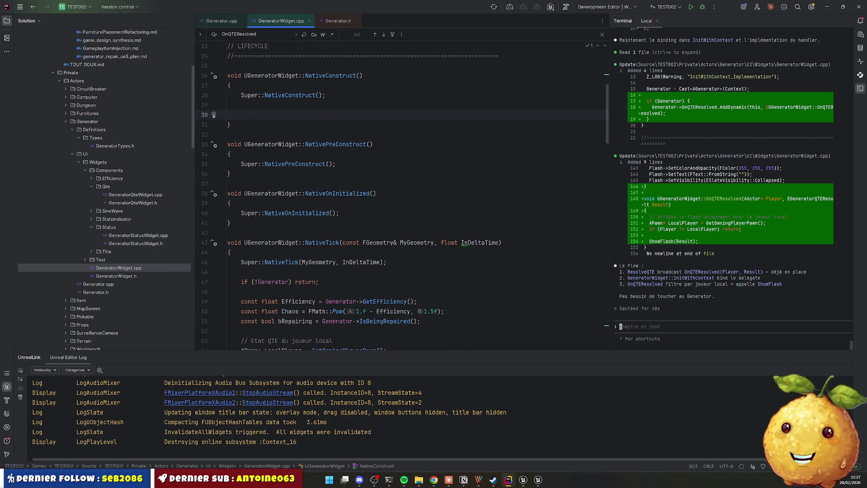
type("Flash-")
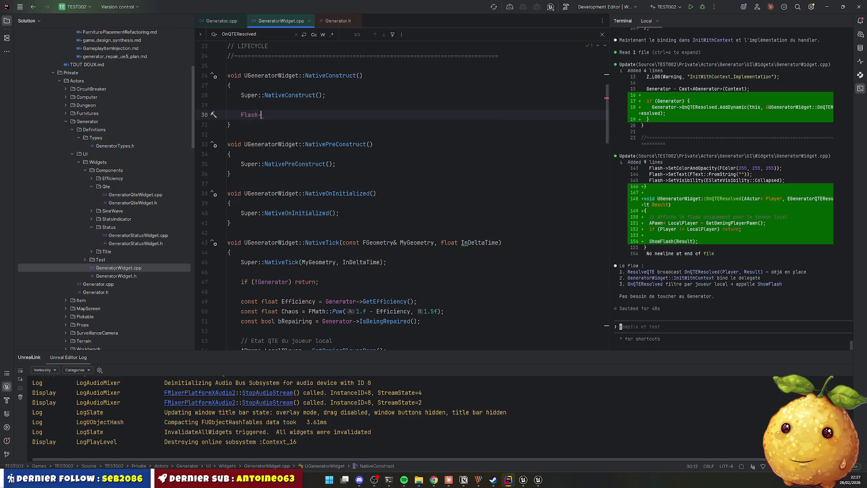
type(">")
key("Tab")
key("shift+Home")
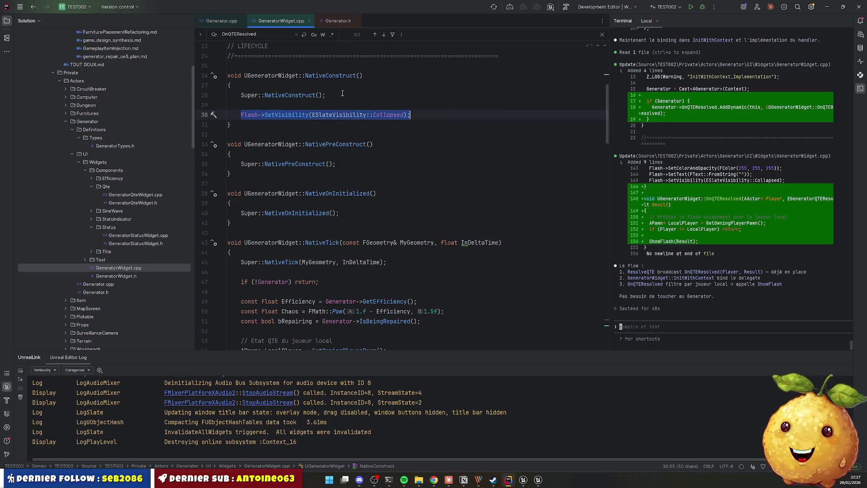
key("ctrl+c")
Paste the same Flash visibility line into NativePreConstruct and NativeOnInitialized, then live-compile.
left_click(336, 164)
key("Return")
key("Return")
key("ctrl+v")
left_click(339, 232)
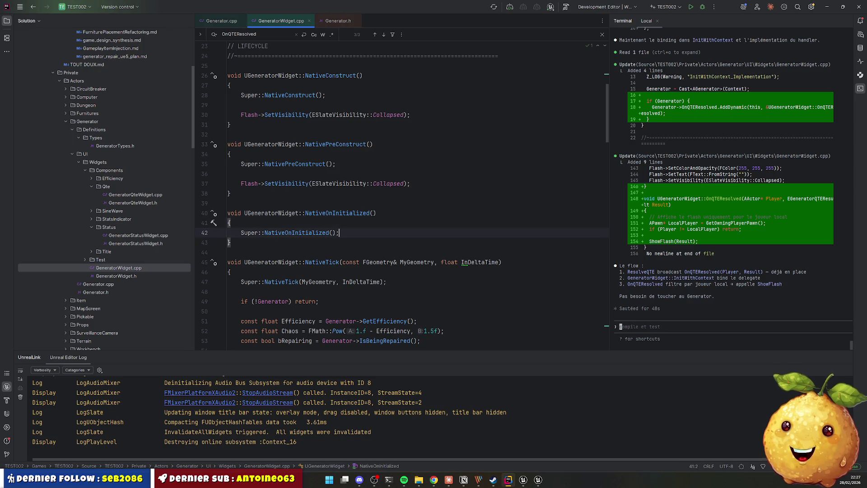
key("Return")
key("Return")
key("ctrl+v")
key("Down")
key("ctrl+alt+F11")
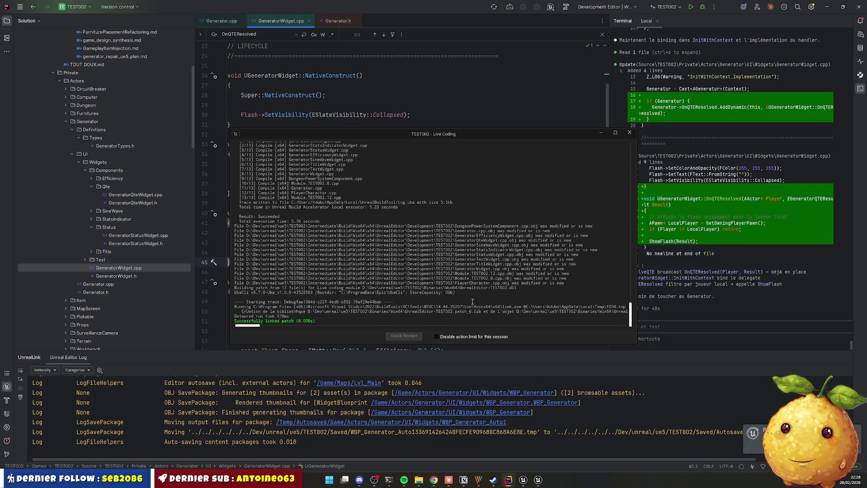
left_click(629, 132)
Play Lvl_Main briefly to check the PARFAIT overlay stays off the sine-wave panel.
key("alt+Tab")
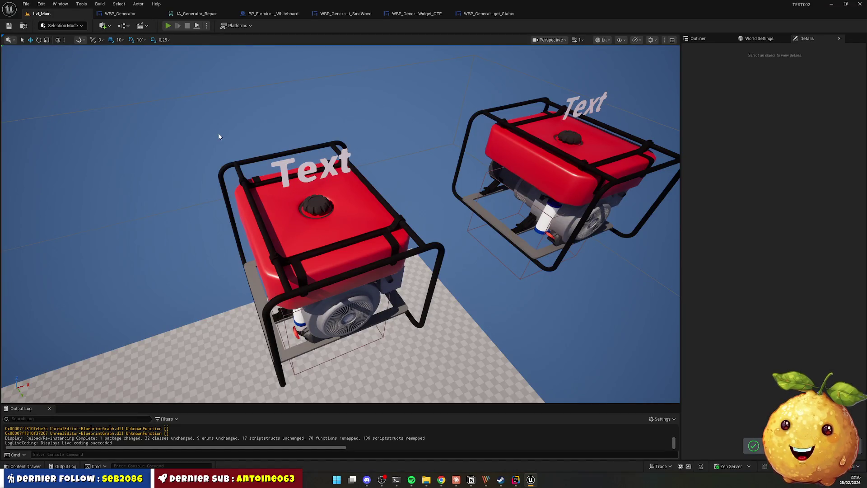
key("alt+p")
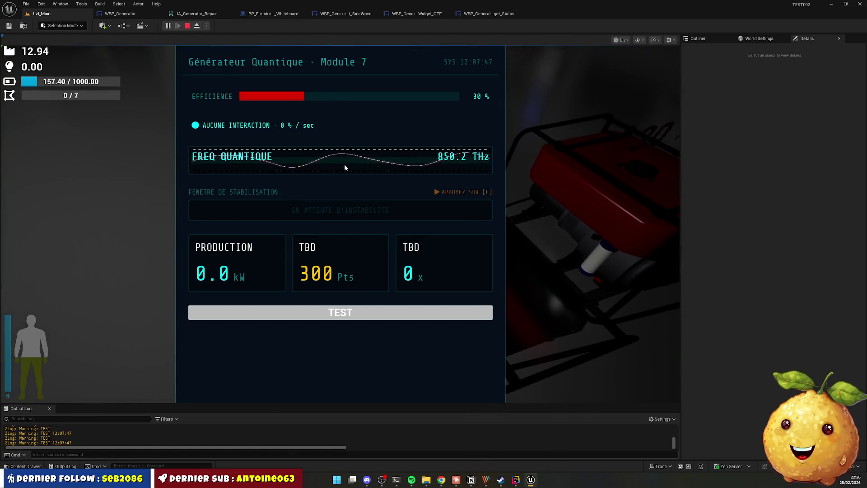
key("Escape")
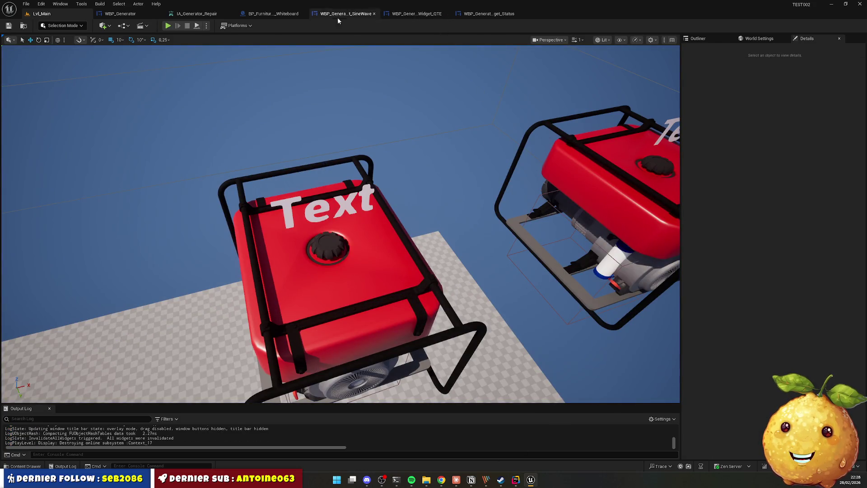
Close the Status, Widget_QTE, SineWave, Whiteboard, IA_Generator_Repair and WBP_Generator tabs.
left_click(503, 18)
middle_click(505, 18)
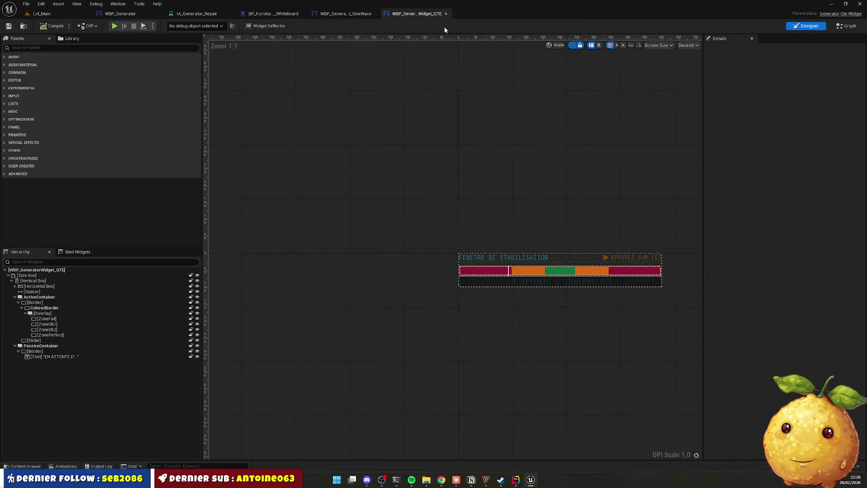
middle_click(416, 13)
middle_click(346, 14)
middle_click(271, 13)
middle_click(199, 13)
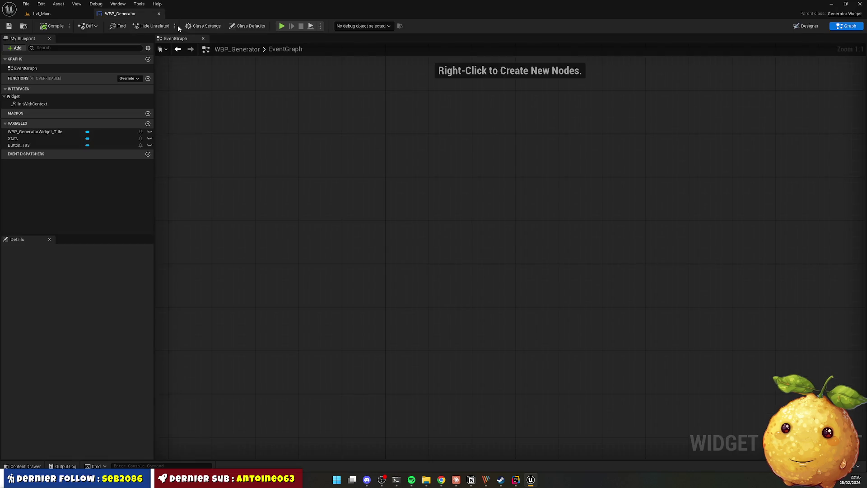
middle_click(129, 14)
Reopen WBP_Generator from the UI/Widgets folder in the Content Drawer.
left_click(24, 466)
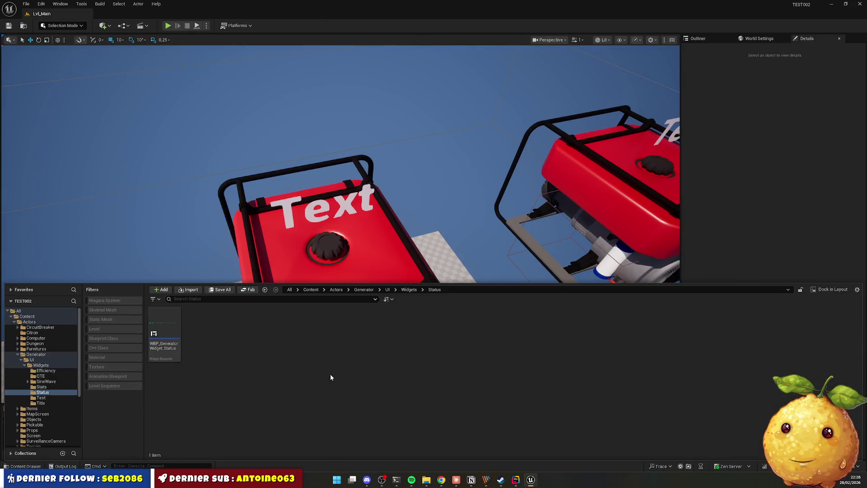
left_click(409, 289)
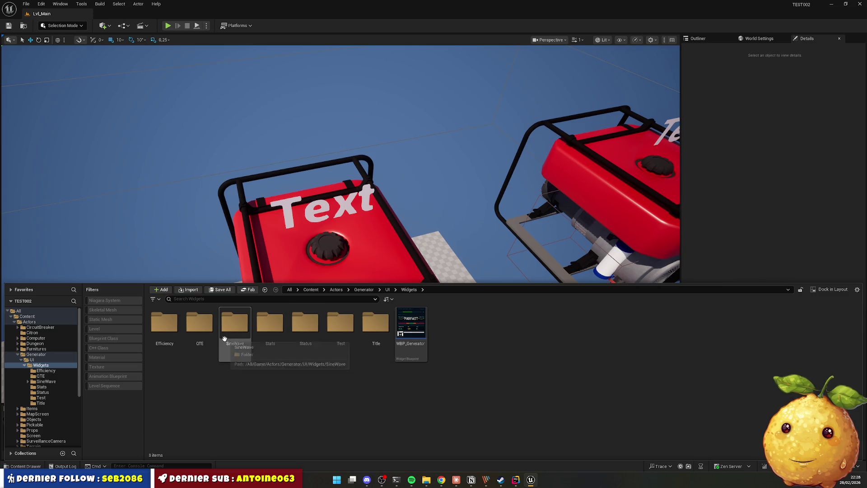
double_click(224, 339)
key("alt+Left")
left_click(422, 330)
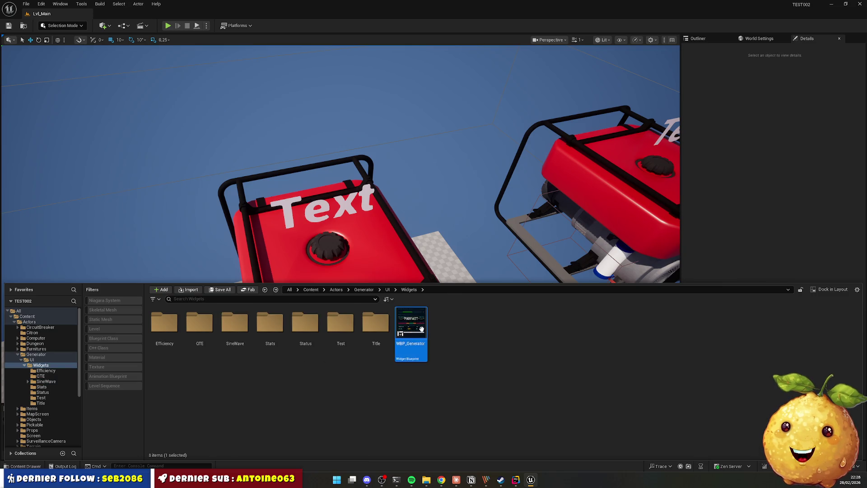
double_click(421, 329)
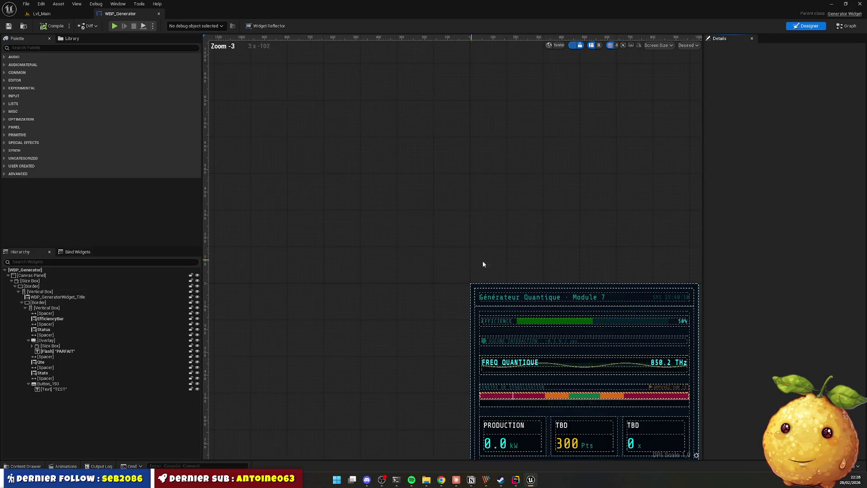
Enable Height Override on the sine wave's Size Box and set it to 300.
scroll(389, 259, "up", 3)
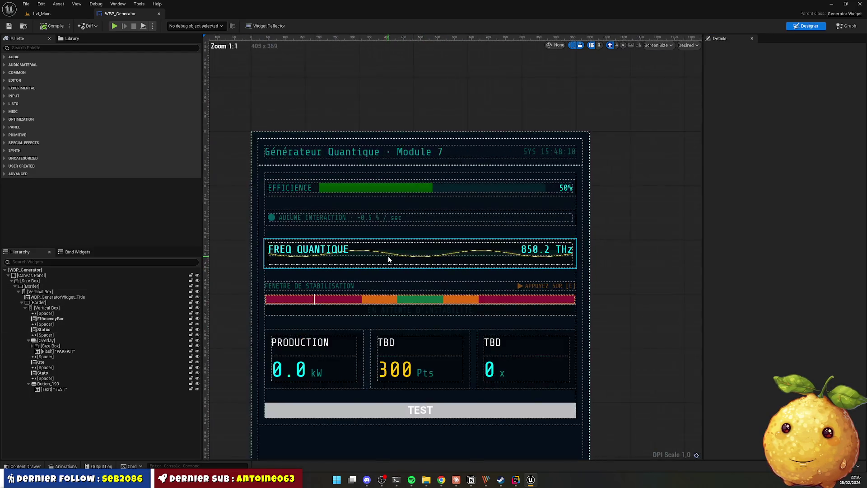
scroll(388, 259, "up", 1)
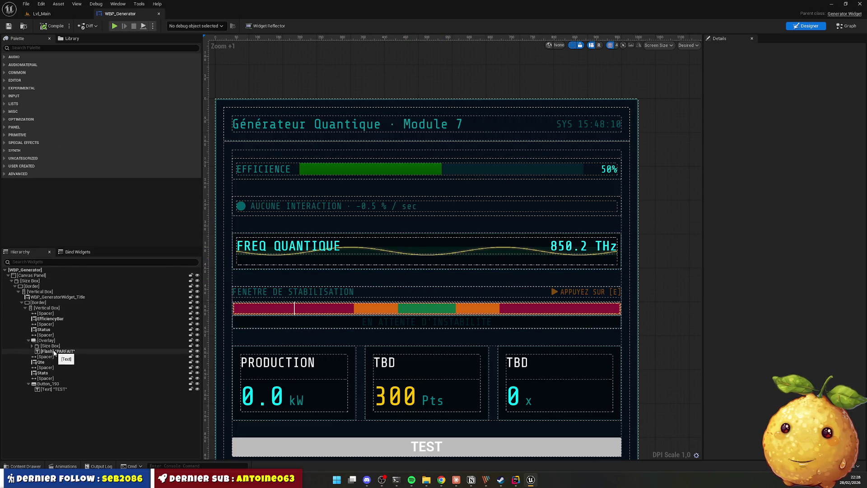
left_click(54, 352)
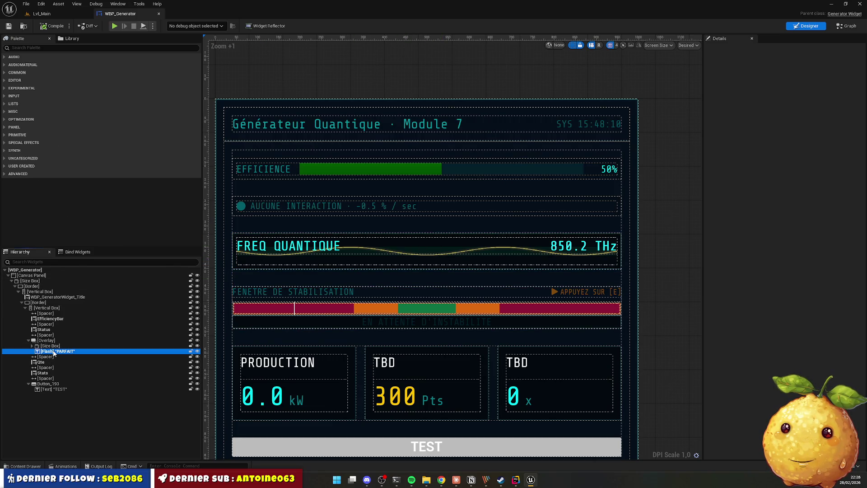
left_click(53, 346)
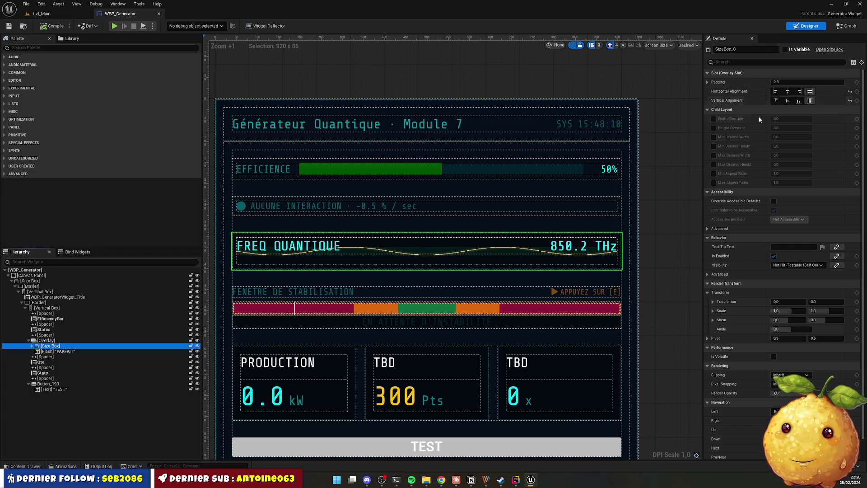
left_click(714, 128)
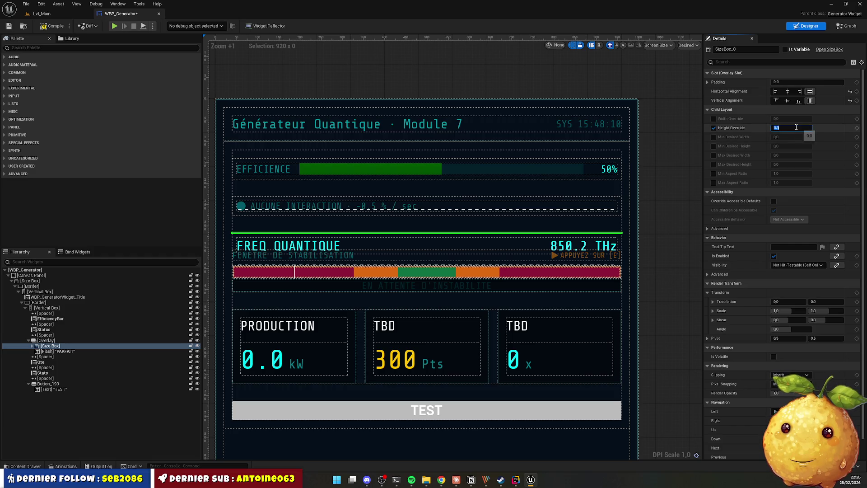
left_click(798, 127)
type("300")
key("Return")
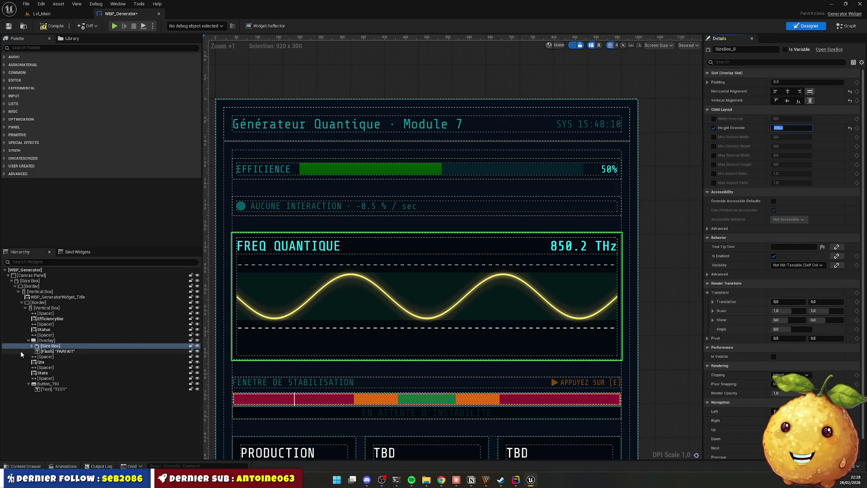
left_click(18, 466)
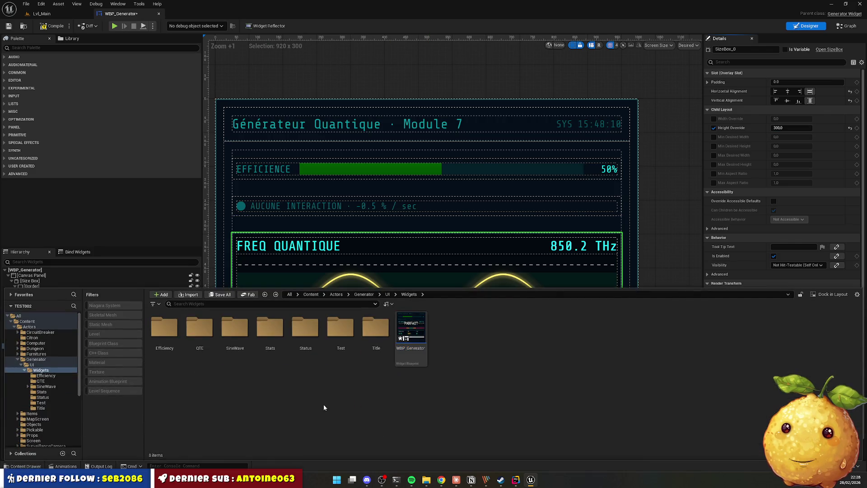
Open WBP_GeneratorWidget_SineWave and preview it at Fill Screen, resized to 1132x597.
double_click(234, 328)
double_click(231, 320)
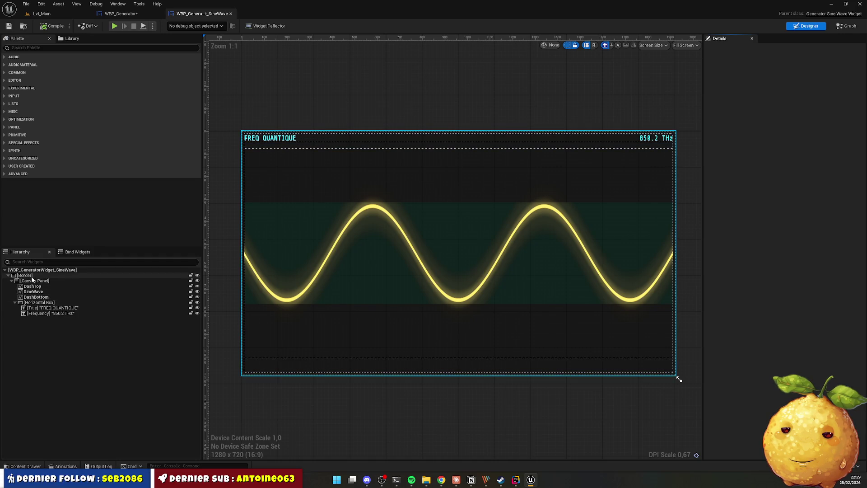
left_click(690, 46)
left_click(701, 82)
left_click(689, 44)
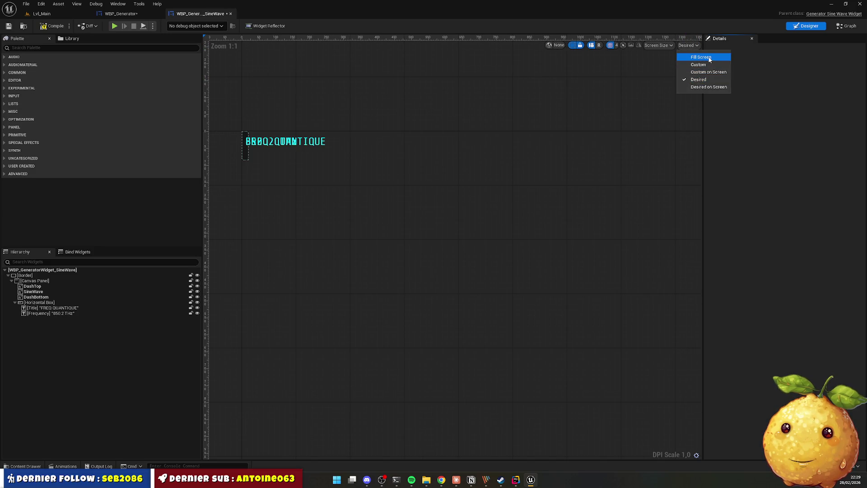
left_click(710, 58)
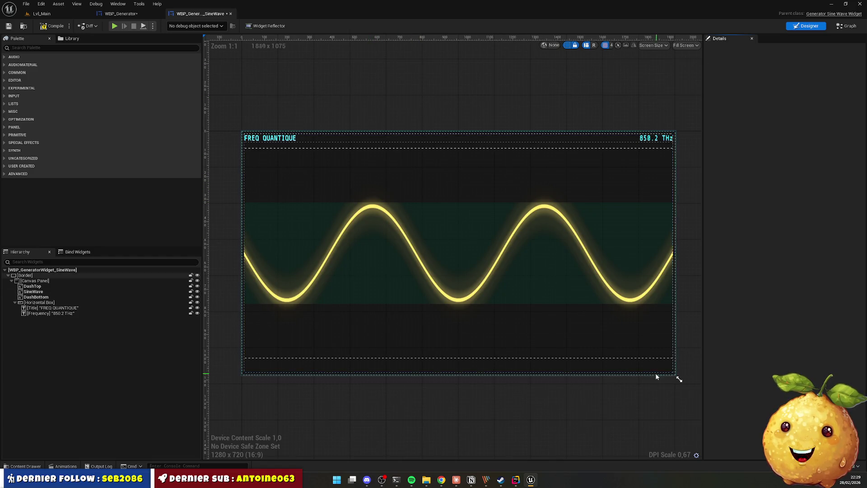
mouse_move(677, 380)
left_mouse_down()
mouse_move(644, 260)
mouse_move(624, 222)
mouse_move(632, 314)
mouse_move(617, 214)
mouse_move(626, 338)
left_mouse_up()
left_click(434, 207)
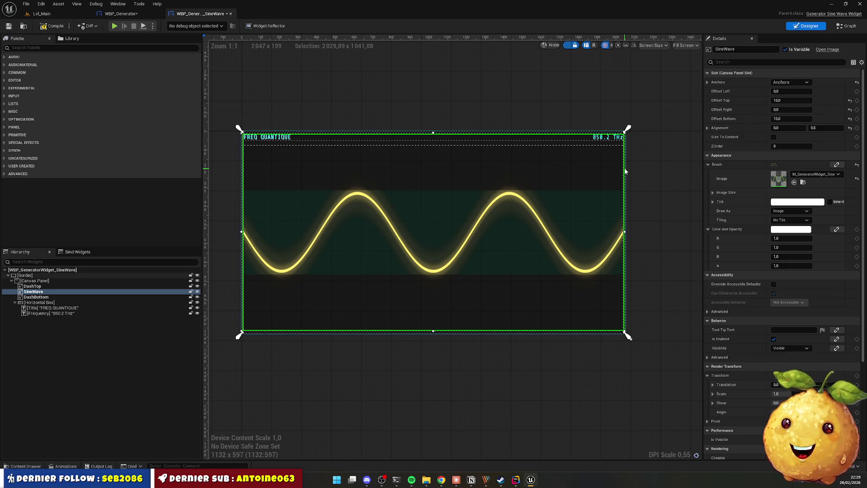
left_click(31, 286)
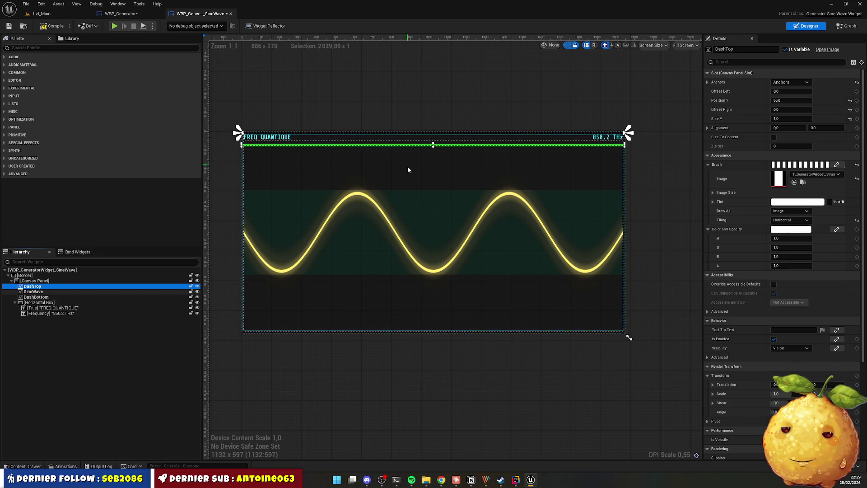
left_click(36, 297)
left_click(37, 286)
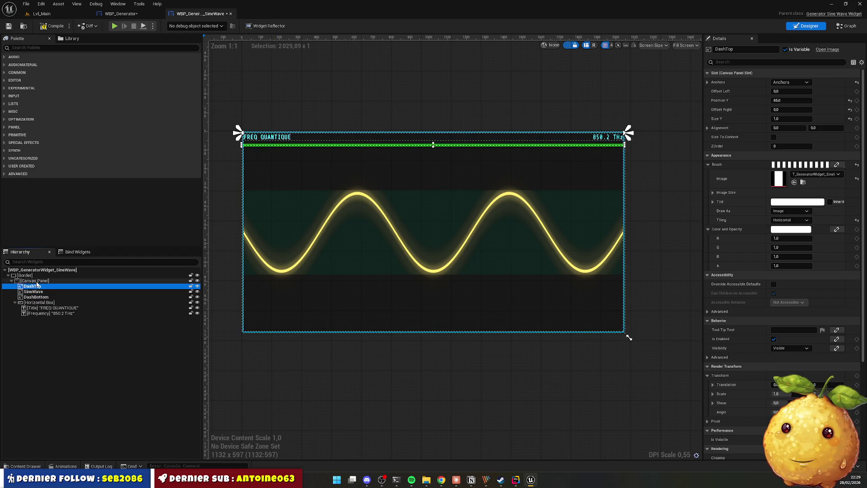
left_click(38, 282)
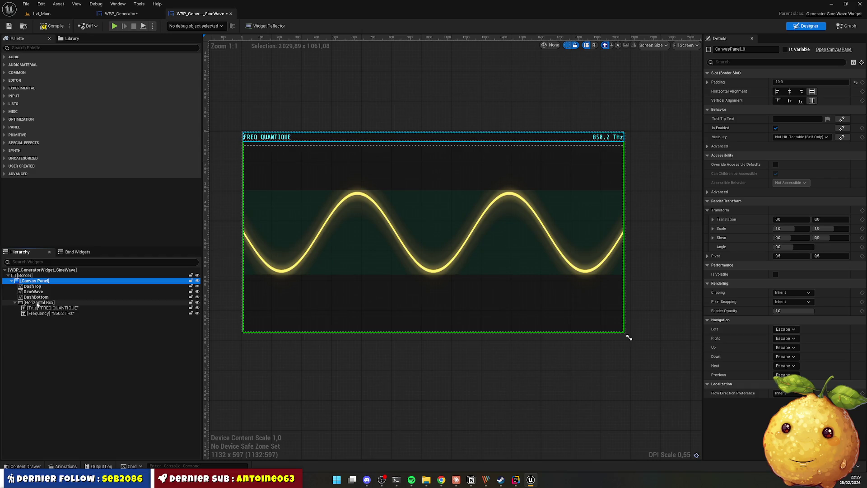
left_click(38, 303)
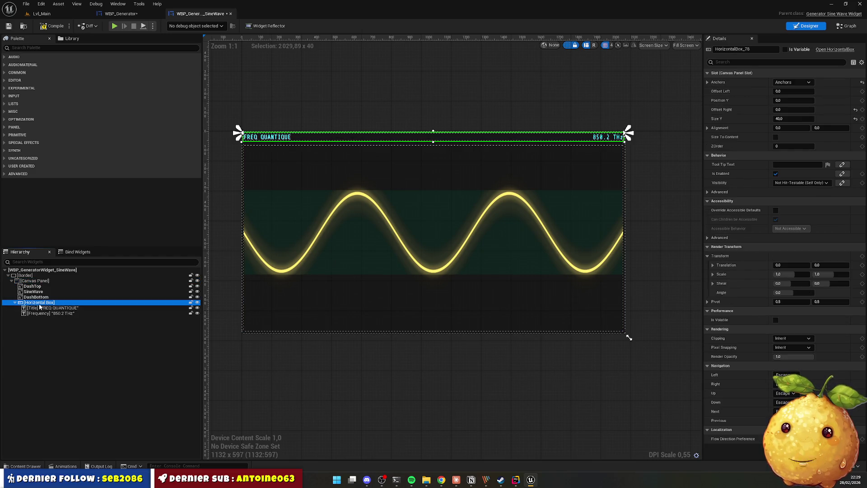
left_click(33, 276)
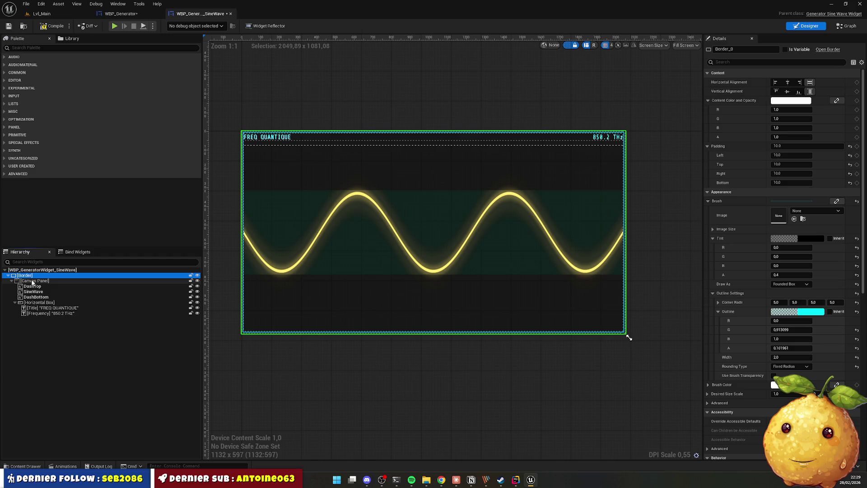
Try wrapping the Canvas Panel in a Vertical Box, then undo the wrap.
left_click(33, 281)
right_click(33, 281)
mouse_move(63, 352)
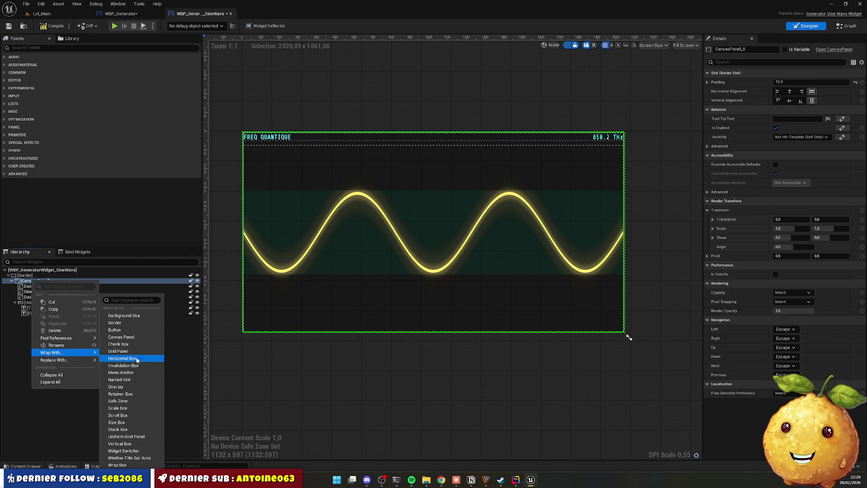
key("Escape")
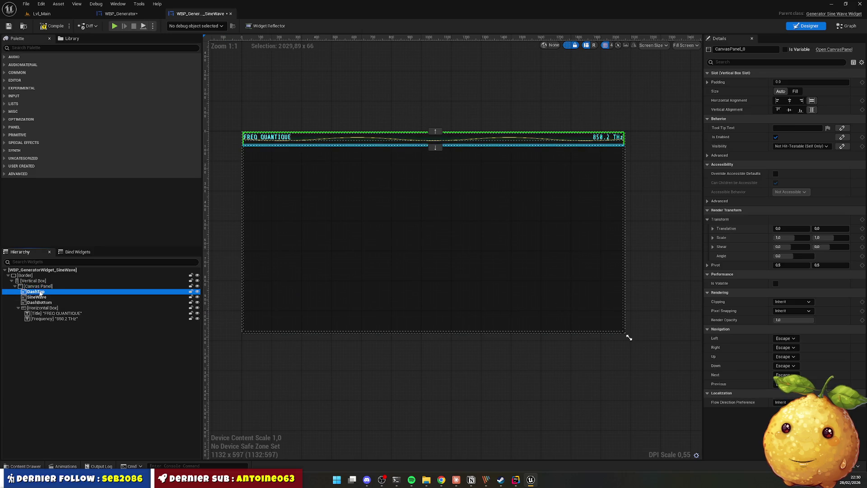
left_click(40, 293)
left_click(56, 298)
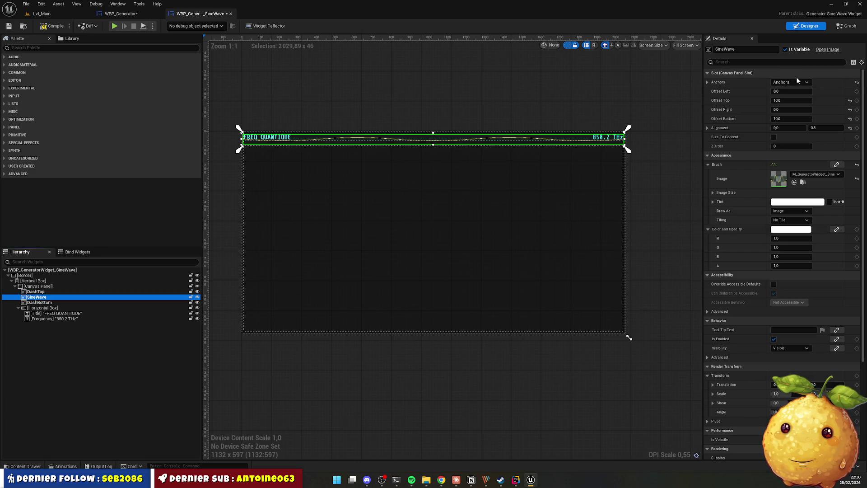
left_click(45, 287)
key("ctrl+z")
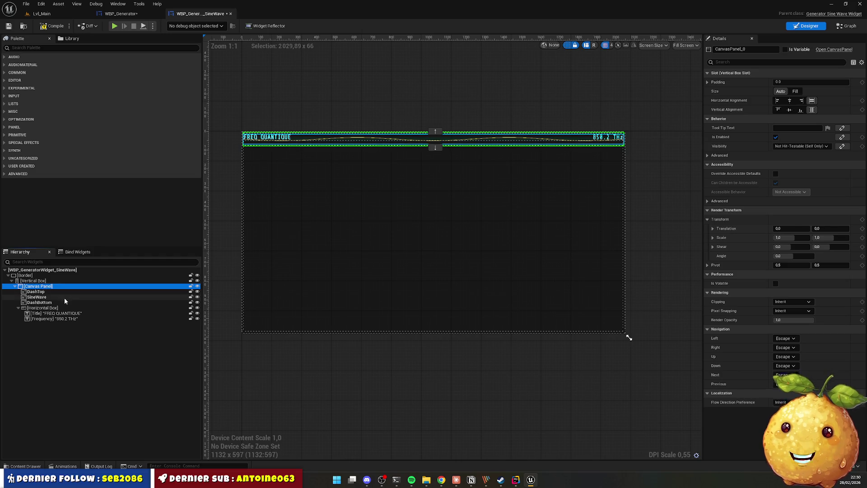
Replace the Canvas Panel with a Vertical Box.
right_click(38, 284)
right_click(38, 281)
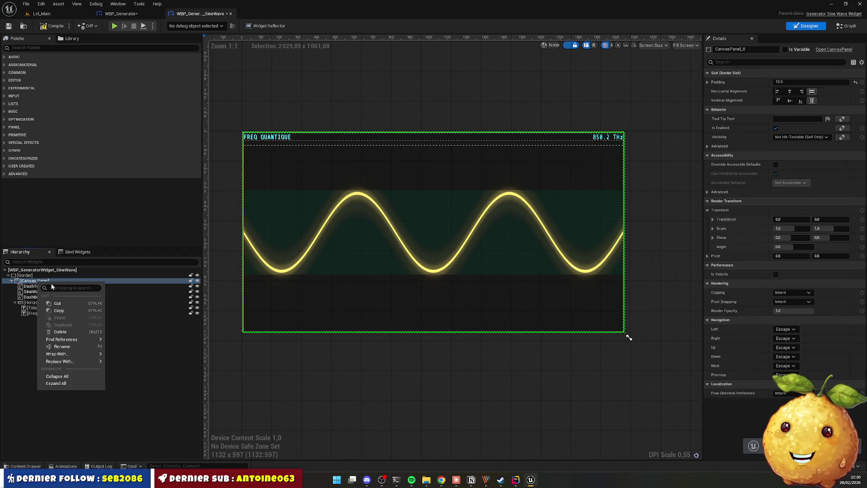
mouse_move(99, 361)
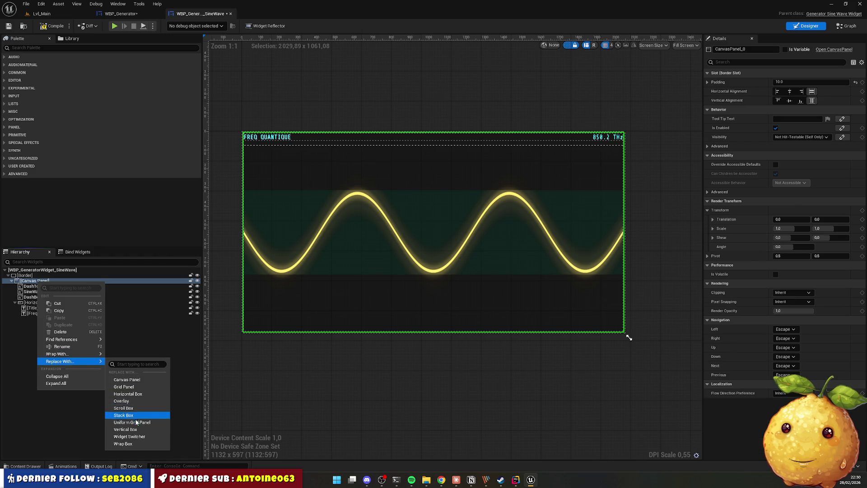
left_click(123, 430)
left_click(11, 281)
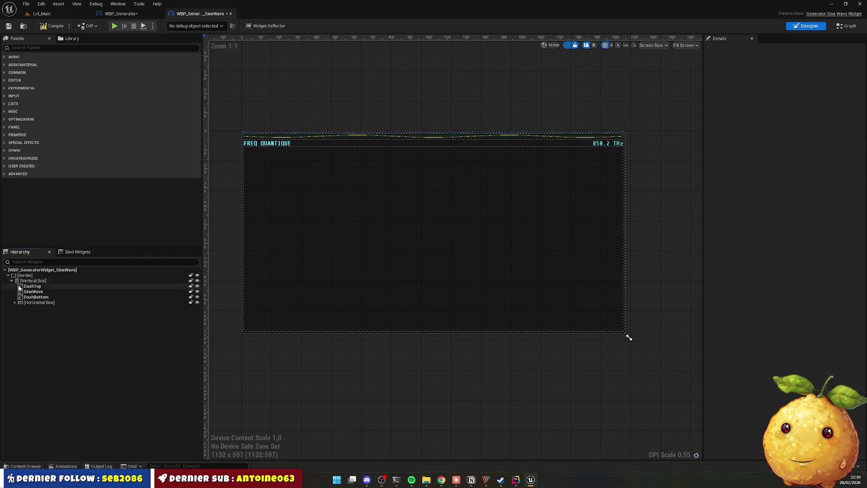
left_click(45, 281)
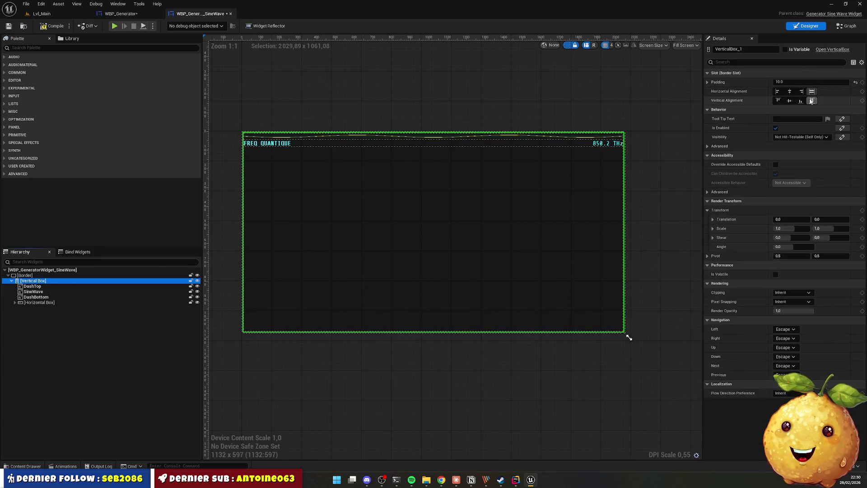
Set the SineWave image's slot Size to Fill at 1.0.
left_click(25, 275)
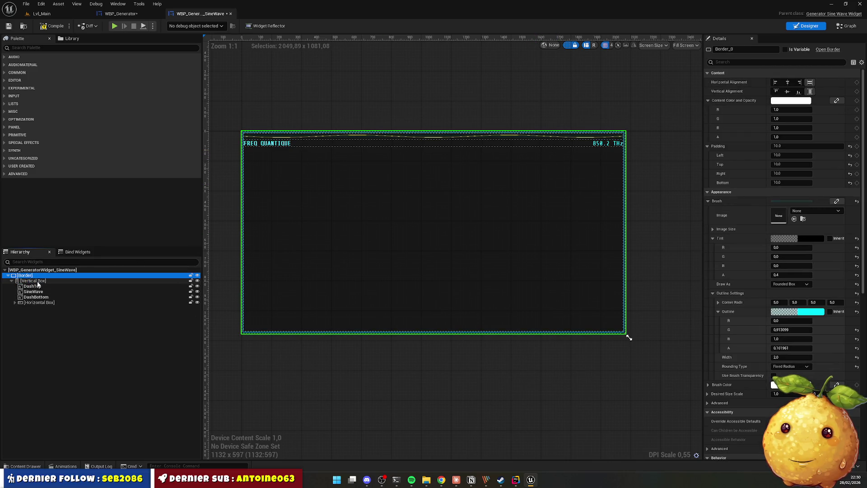
left_click(38, 281)
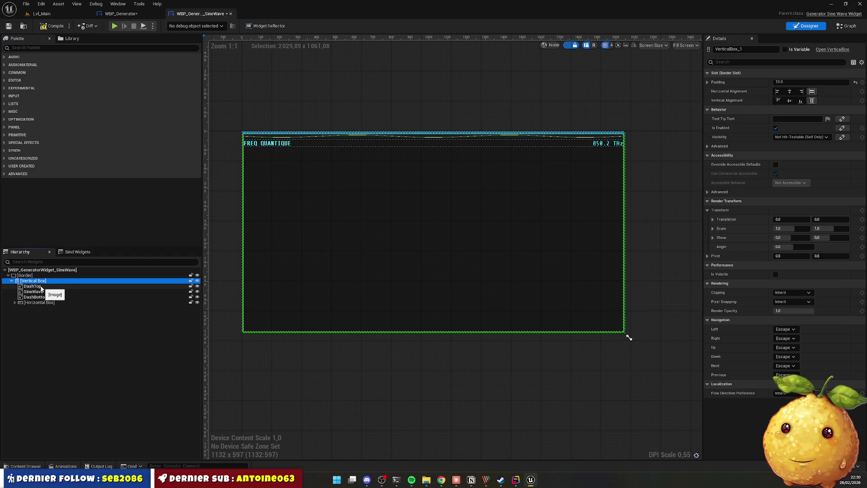
left_click(33, 287)
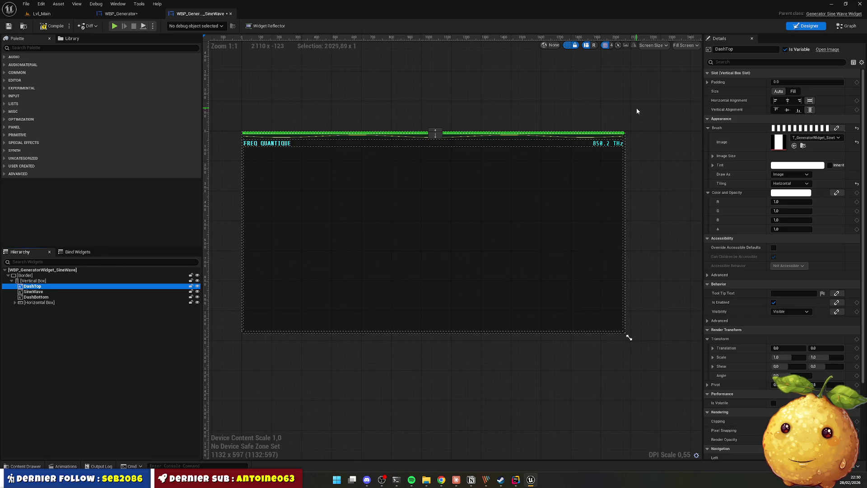
left_click(52, 281)
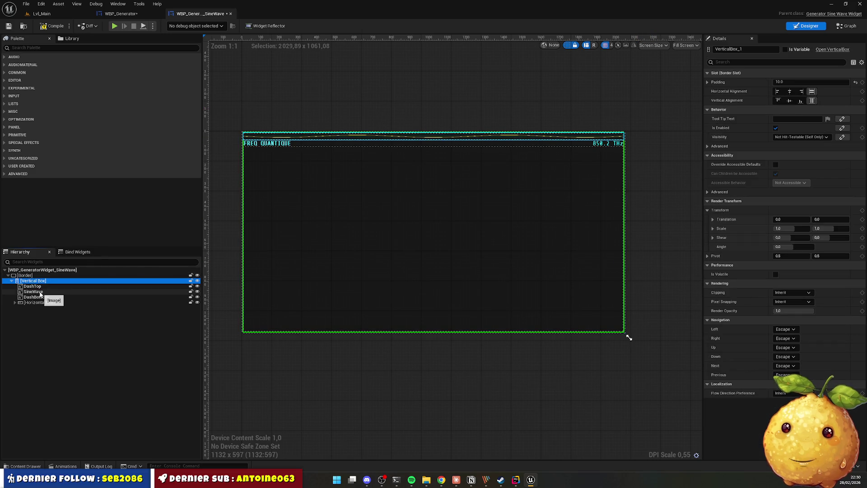
left_click(39, 293)
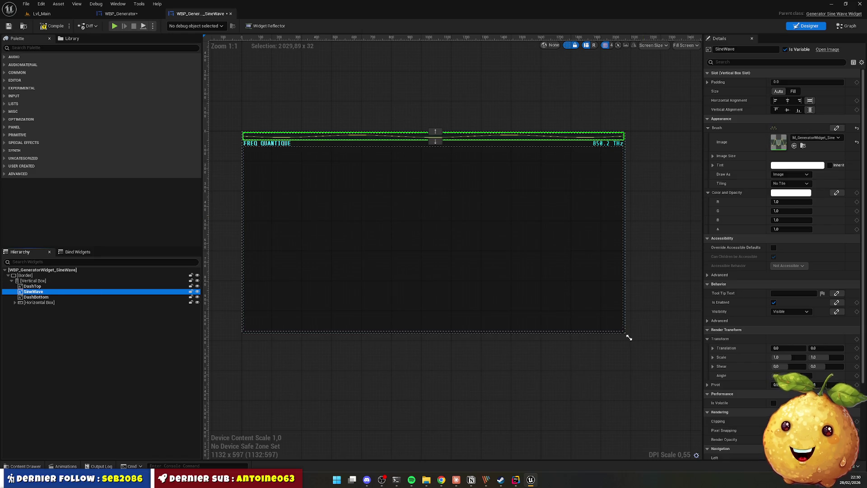
left_click(794, 91)
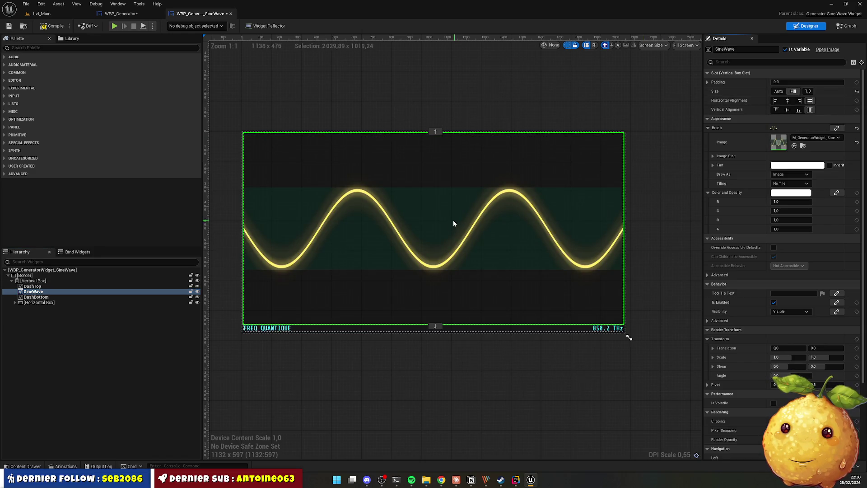
Select the SineWave image and check its image width, leaving it at 32,0.
scroll(410, 261, "up", 1)
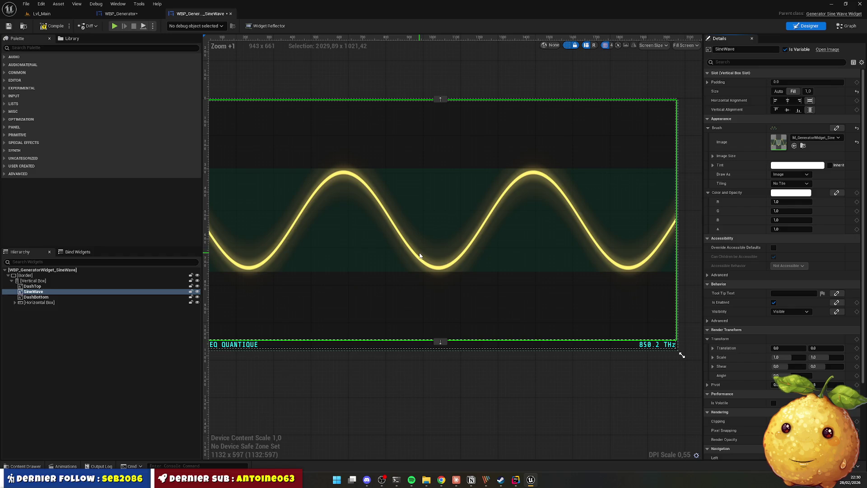
scroll(420, 255, "down", 1)
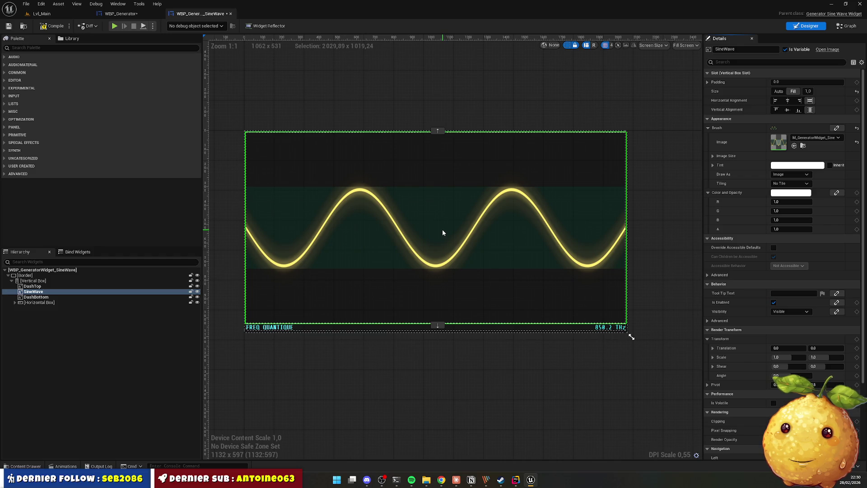
left_click(38, 286)
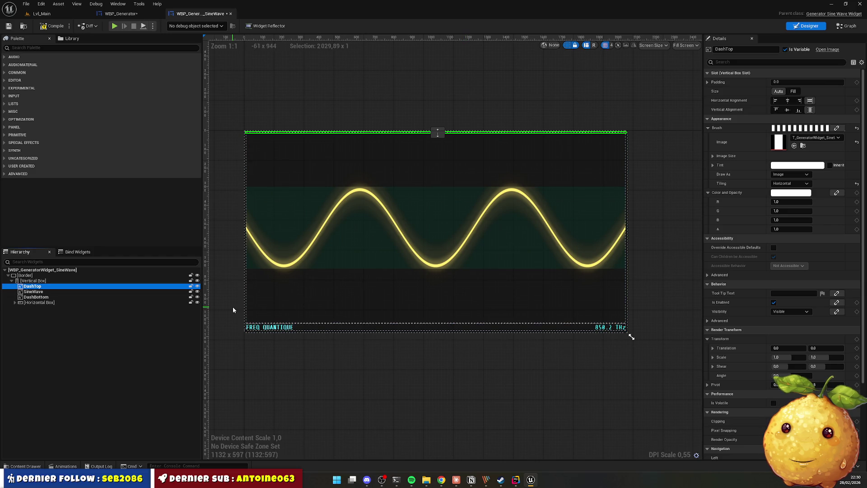
left_click(393, 246)
type("size")
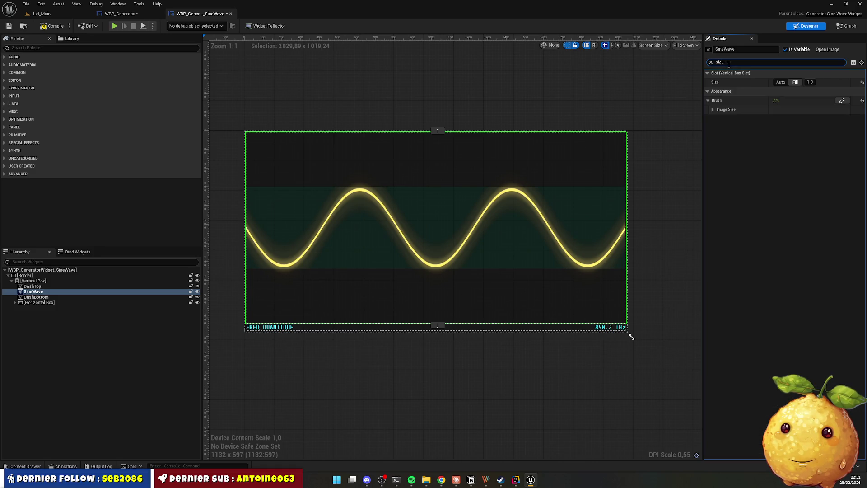
left_click(714, 110)
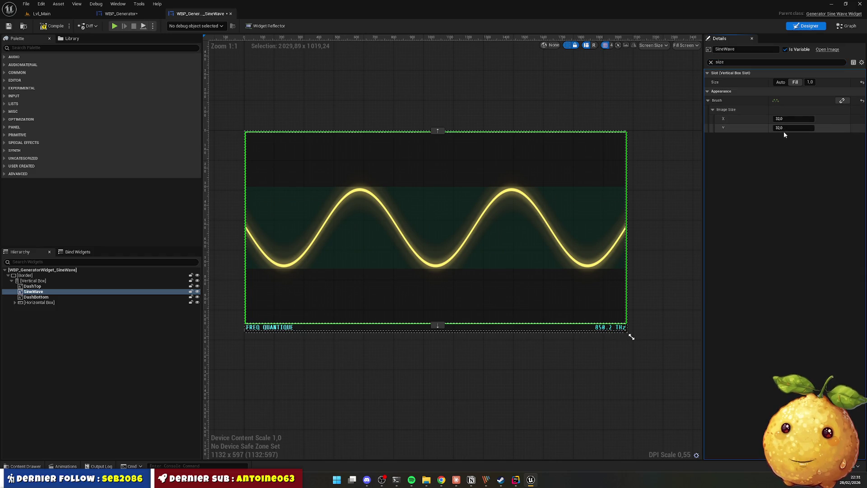
left_click(788, 120)
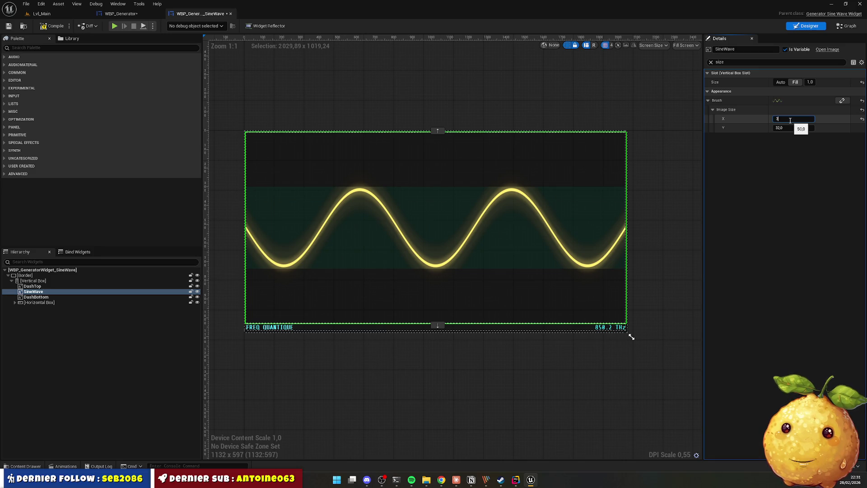
type("2,0")
left_click(810, 189)
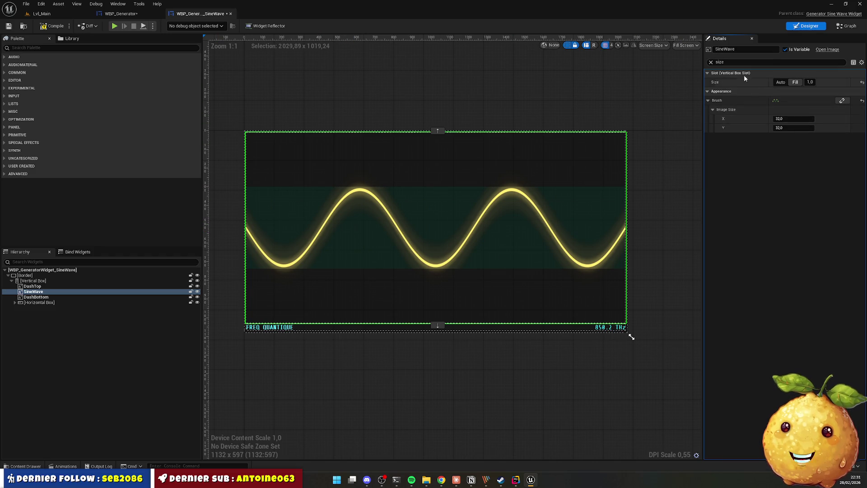
Try Box and Border as the SineWave brush's Draw As, revert to Image, and open the Content Drawer.
left_click(710, 62)
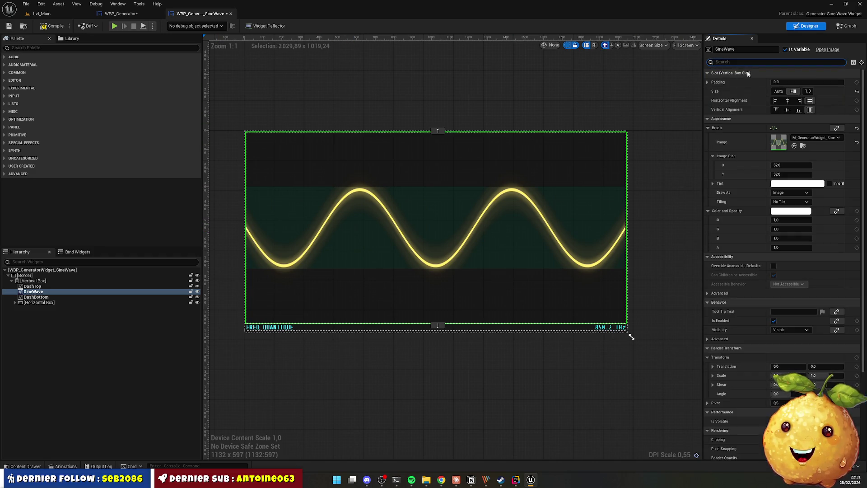
left_click(776, 193)
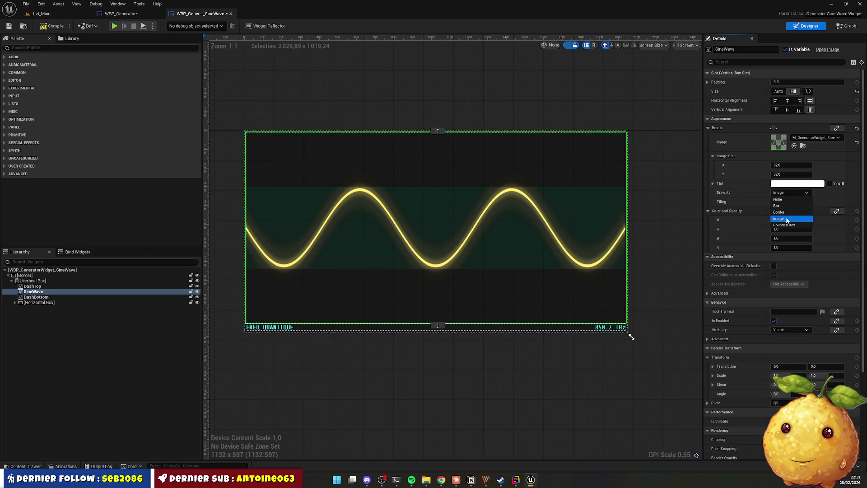
left_click(783, 206)
left_click(785, 177)
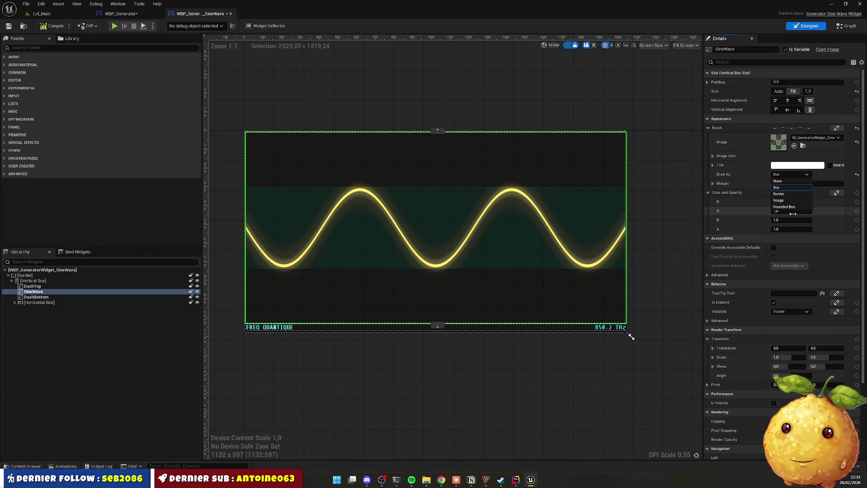
left_click(783, 194)
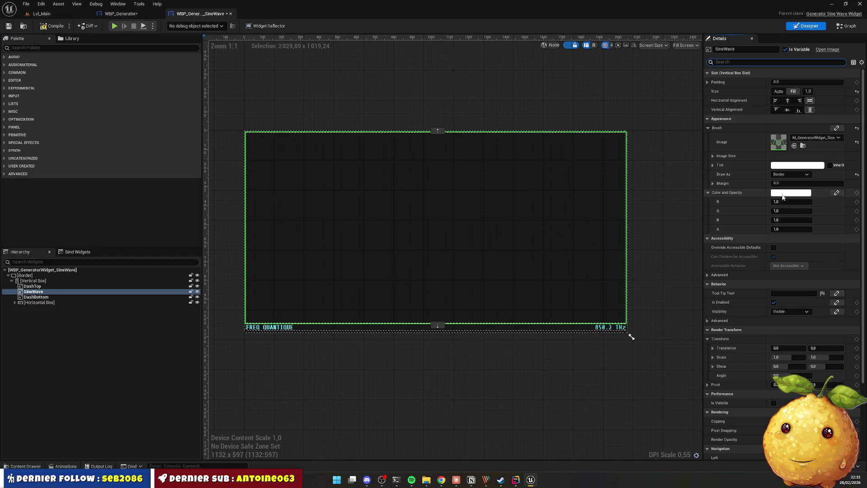
left_click(790, 174)
left_click(783, 204)
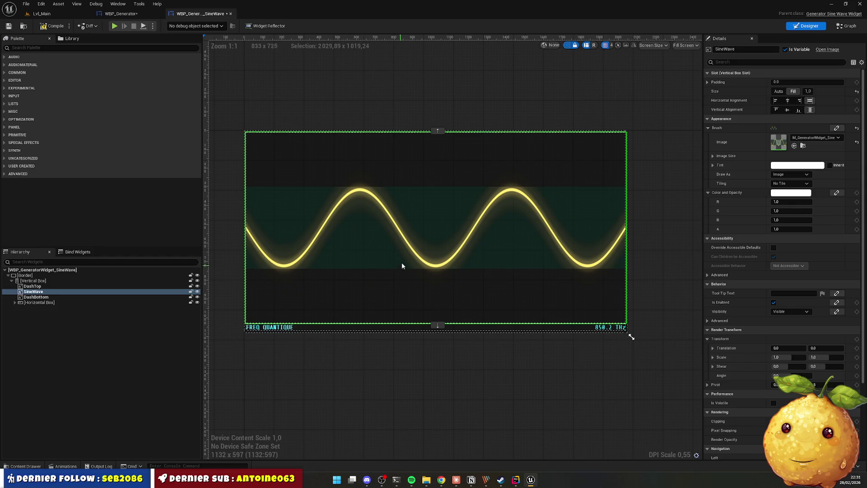
left_click(20, 466)
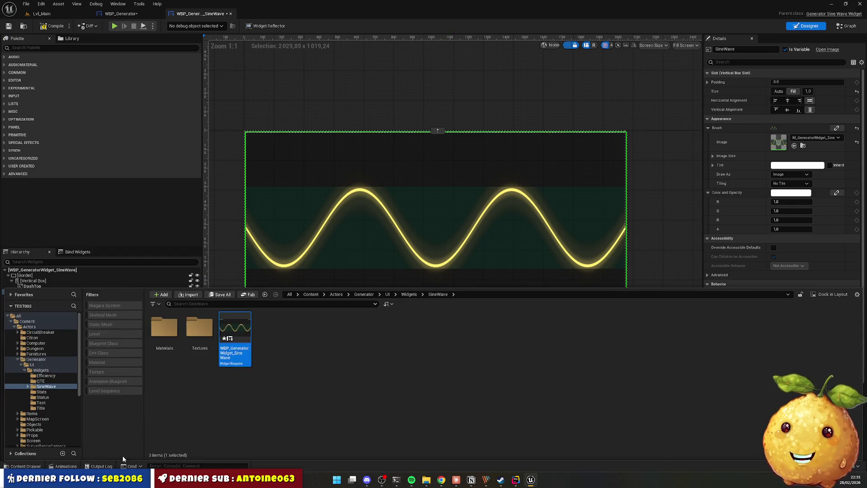
Open M_GeneratorWidget_SineWave, review the Custom node's shader code and copy it for Claude.
double_click(164, 332)
double_click(165, 329)
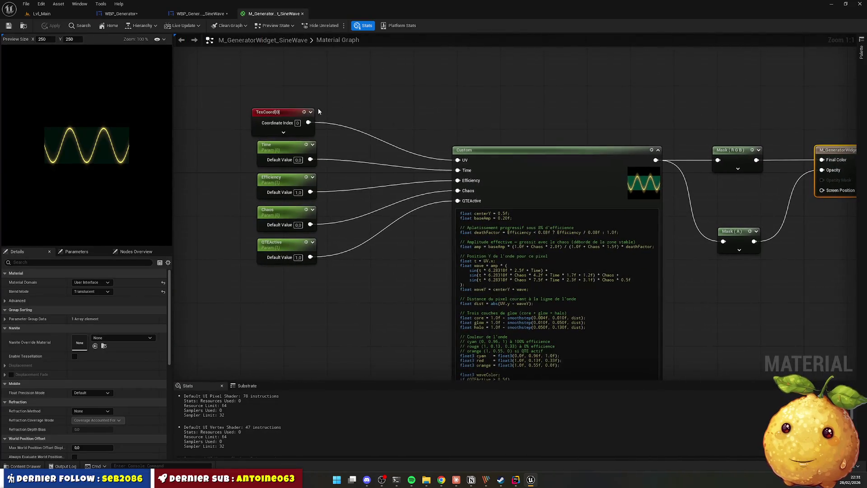
left_click_drag(581, 134, 485, 41)
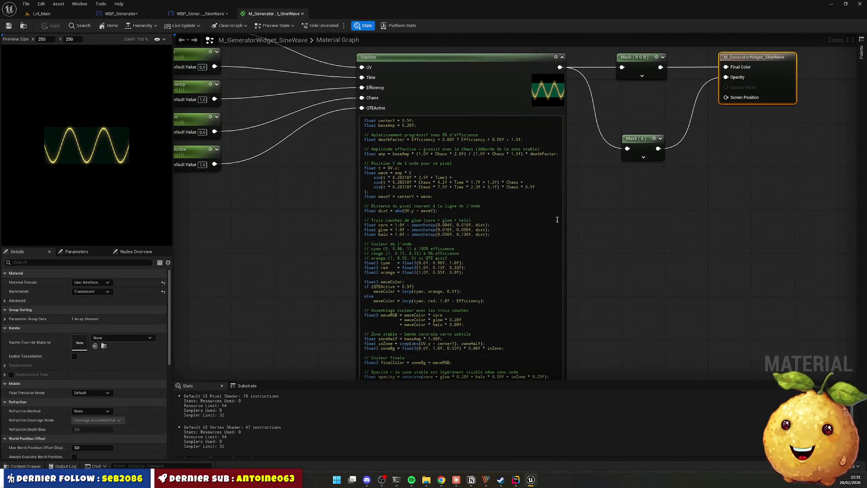
mouse_move(540, 152)
left_mouse_down()
mouse_move(587, 263)
mouse_move(587, 254)
mouse_move(176, 161)
left_mouse_up()
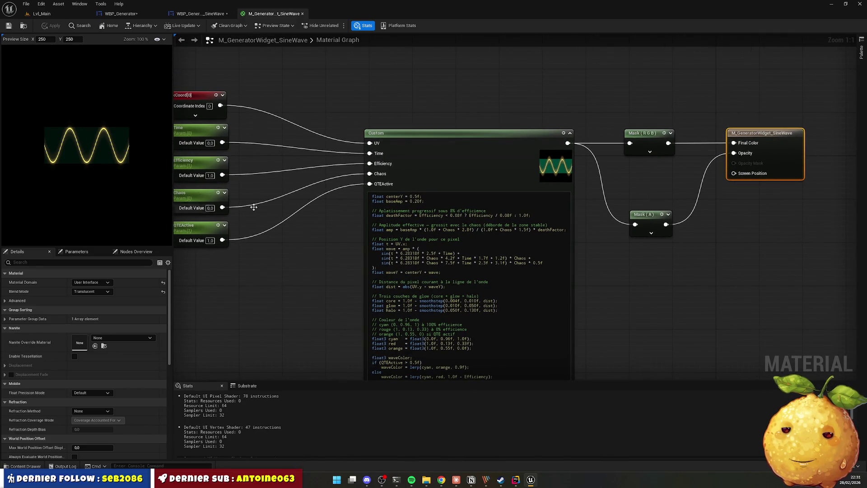
scroll(495, 233, "down", 1)
mouse_move(594, 289)
left_mouse_down()
mouse_move(597, 248)
mouse_move(595, 260)
mouse_move(542, 229)
mouse_move(484, 169)
mouse_move(529, 195)
mouse_move(549, 194)
left_mouse_up()
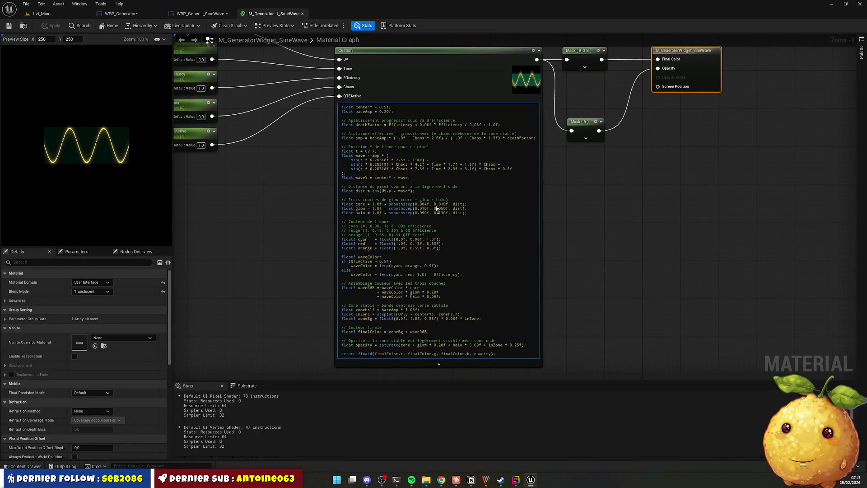
key("ctrl+a")
left_click(456, 480)
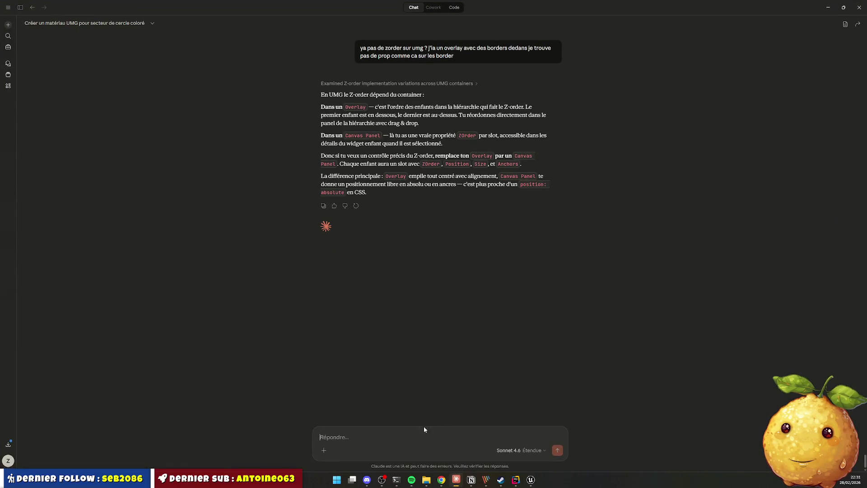
Send Claude the shader code with a note that it renders a square image.
key("ctrl+v")
key("shift+Return")
key("shift+Return")
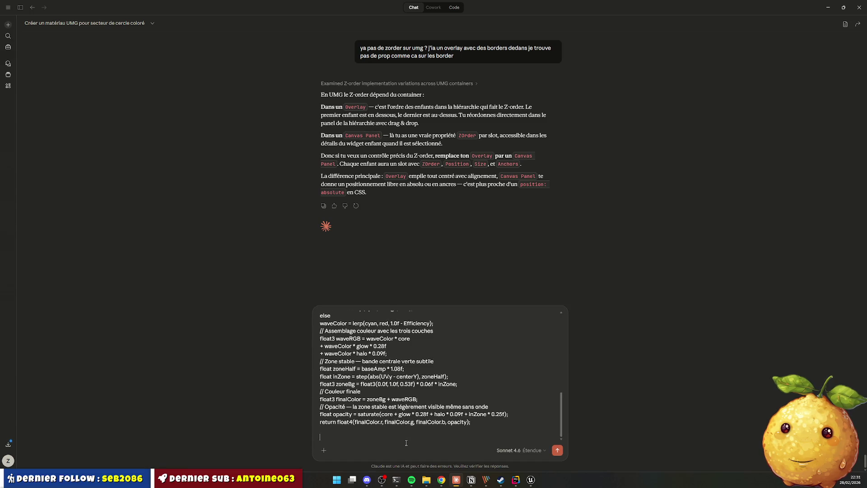
type("ca me génère une image")
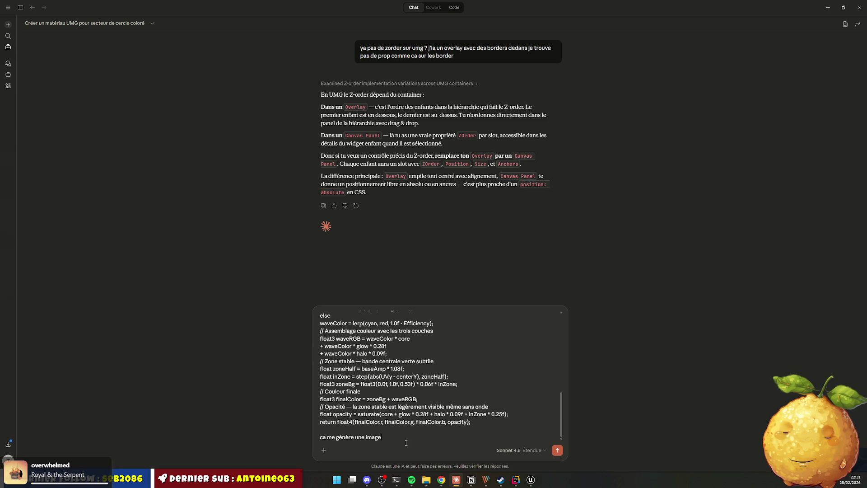
type(".")
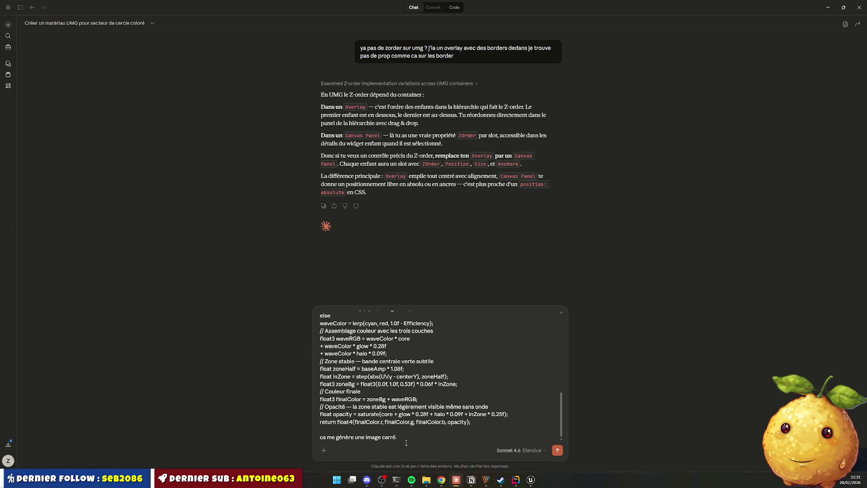
type(" mo")
key("Return")
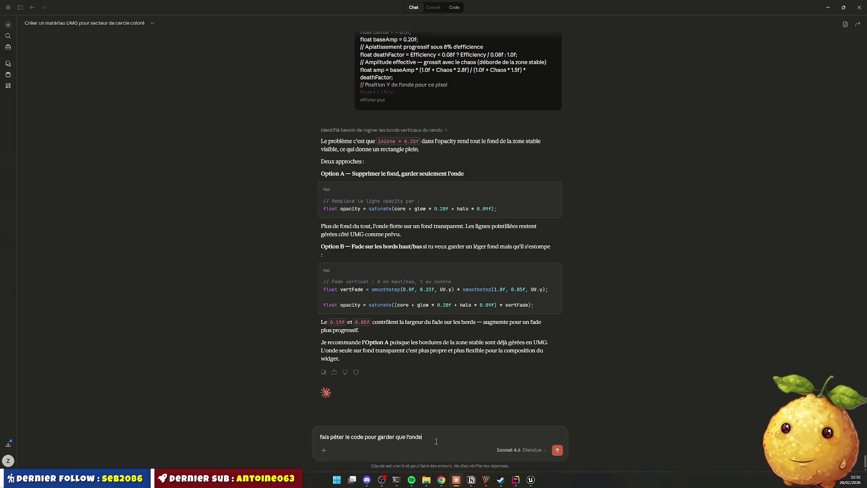
Ask Claude to keep only the wave, then return to the Custom node code in Unreal.
key("Return")
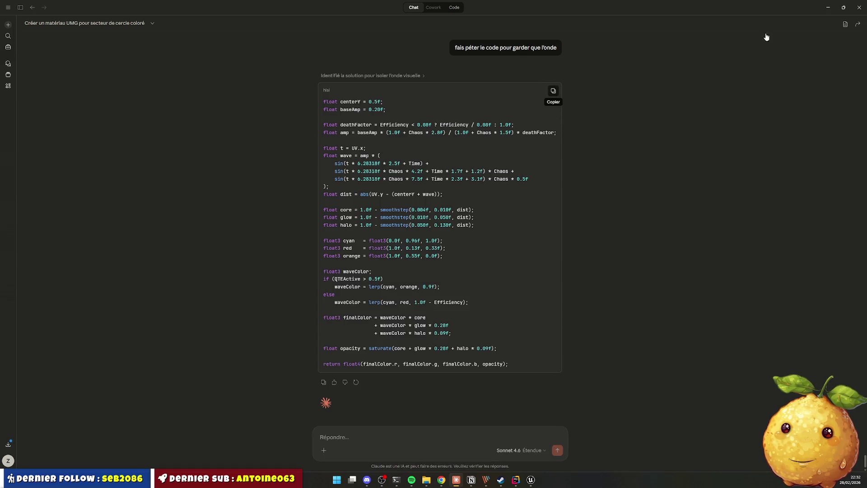
left_click(828, 8)
left_click(487, 239)
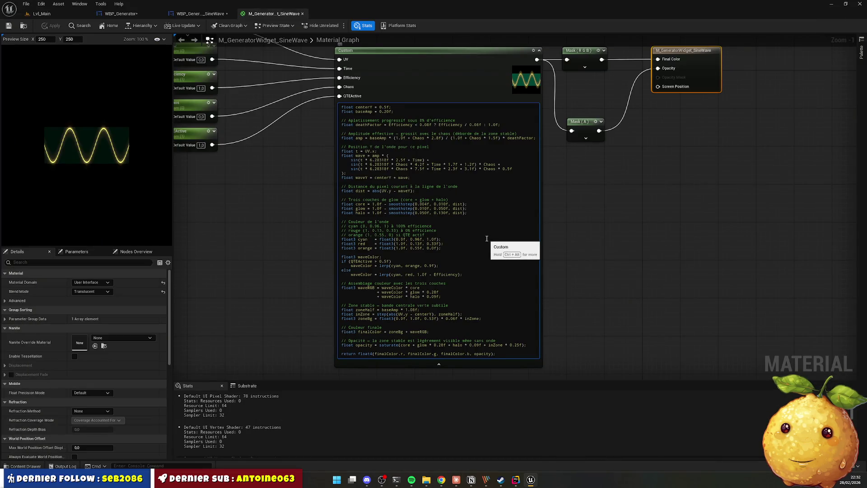
Replace the Custom node code with Claude's wave-only version, apply it, and save the material.
key("ctrl+a")
type("float centerY = 0.5f; float baseAmp = 0.20f;  float deathFactor = Efficiency < 0.08f ? Efficiency / 0.08f : 1.0f; float amp = baseAmp * (1.0f + Chaos * 2.8f) / (1.0f + Chaos * 1.5f) * deathFactor;  float t = UV.x; float wave = amp * (     sin(t * 6.28318f * 2.5f + Time) +     sin(t * 6.28318f * Chaos * 4.2f + Time * 1.7f + 1.2f) * Chaos +     sin(t * 6.28318f * Chaos * 7.5f + Time * 2.3f + 3.1f) * Chaos * 0.5f ); float dist = abs(UV.y - (centerY + wave));  float core = 1.0f - smoothstep(0.004f, 0.010f, dist); float glow = 1.0f - smoothstep(0.010f, 0.050f, dist); float halo = 1.0f - smoothstep(0.050f, 0.130f, dist);  float3 cyan   = float3(0.0f, 0.96f, 1.0f); float3 red    = float3(1.0f, 0.13f, 0.33f); float3 orange = float3(1.0f, 0.55f, 0.0f);  float3 waveColor; if (QTEActive > 0.5f)     waveColor = lerp(cyan, orange, 0.9f); else     waveColor = lerp(cyan, red, 1.0f - Efficiency);  float3 finalColor = waveColor * core                   + waveColor * glow * 0.28f                   + waveColor * halo * 0.09f;  float opacity = saturate(core + glow * 0.28f + halo * 0.09f);  return float4(finalColor.r, finalColor.g, finalColor.b, opacity);")
left_click(176, 180)
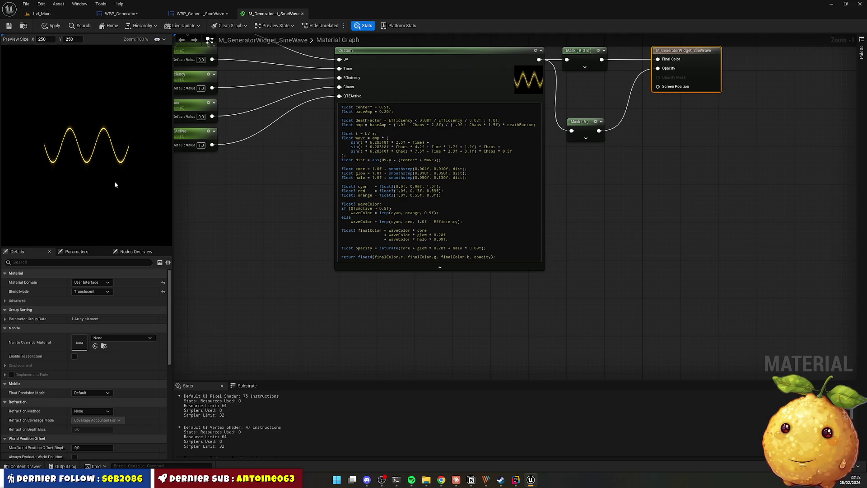
left_click(8, 26)
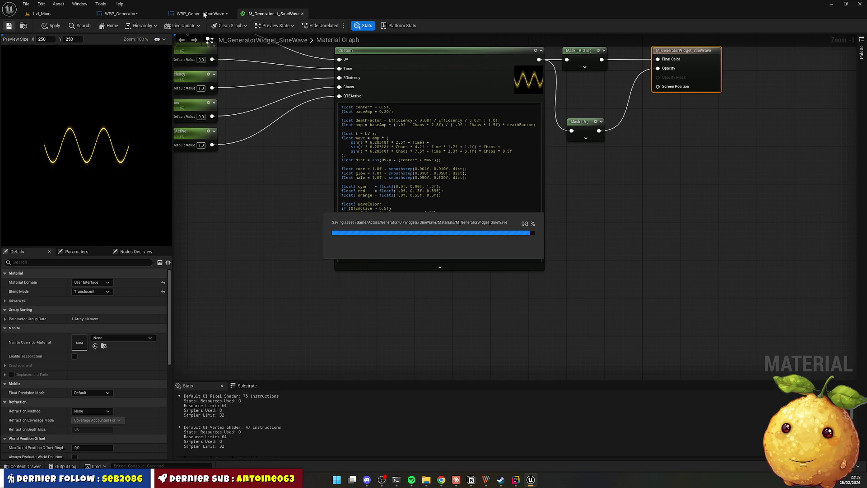
left_click(204, 14)
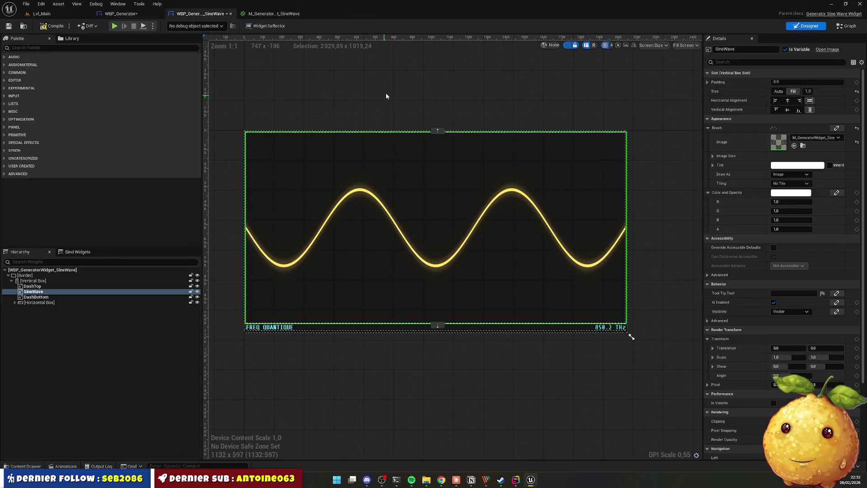
Move the Horizontal Box with FREQ QUANTIQUE above DashTop at the top of the Vertical Box.
left_click(401, 103)
left_click(391, 225)
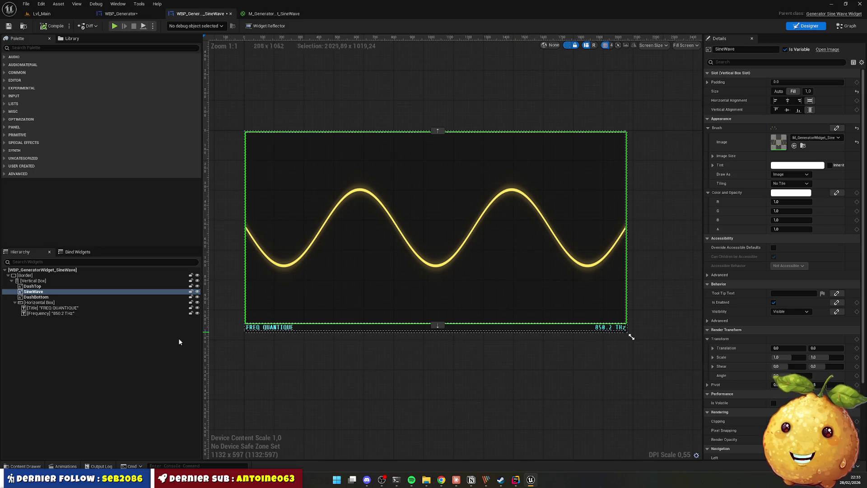
left_click(32, 277)
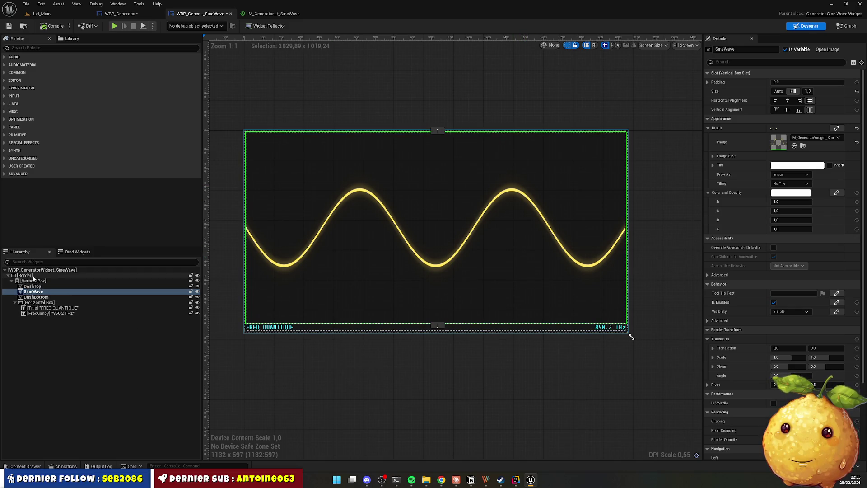
left_click(34, 281)
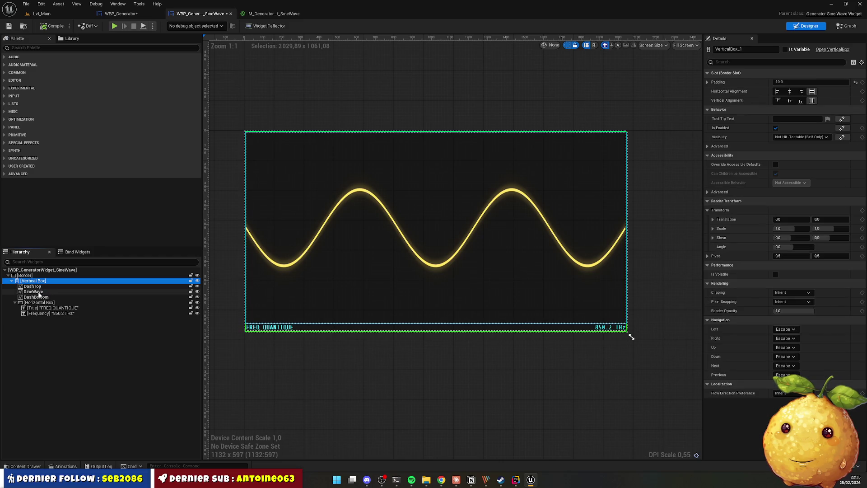
left_click(32, 303)
left_click_drag(32, 305, 29, 284)
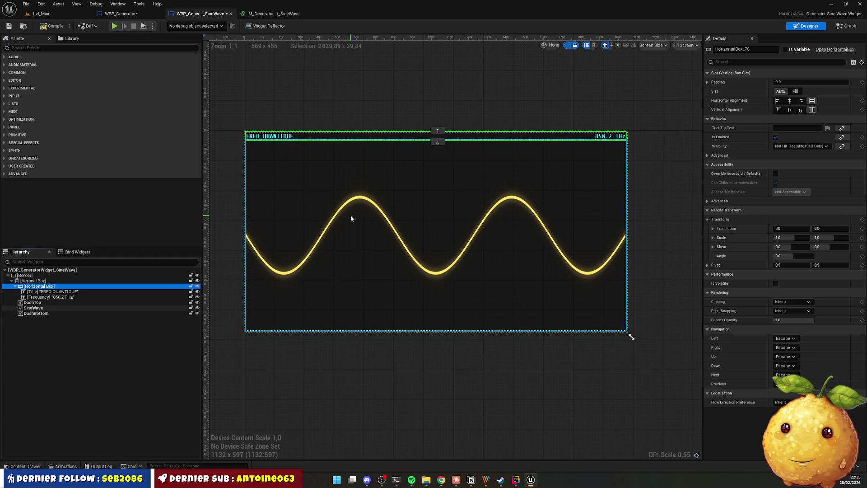
Resize the SineWave image smaller by dragging its corner handle up-left.
left_click(496, 389)
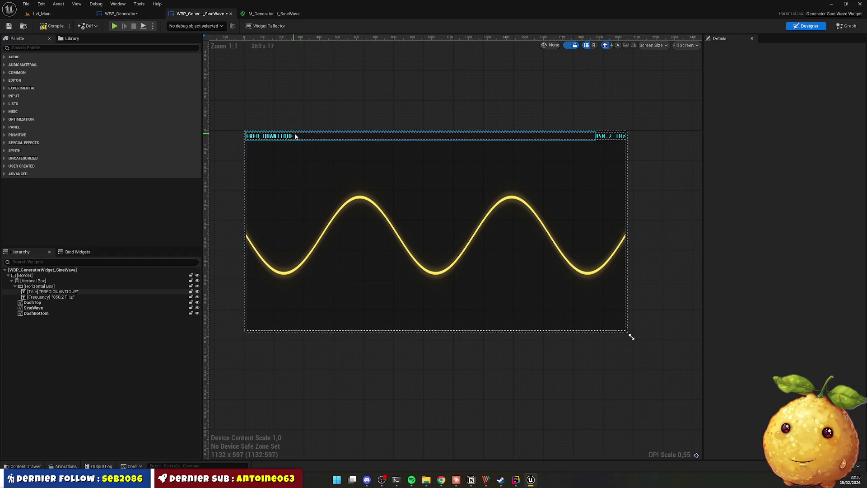
left_click(432, 232)
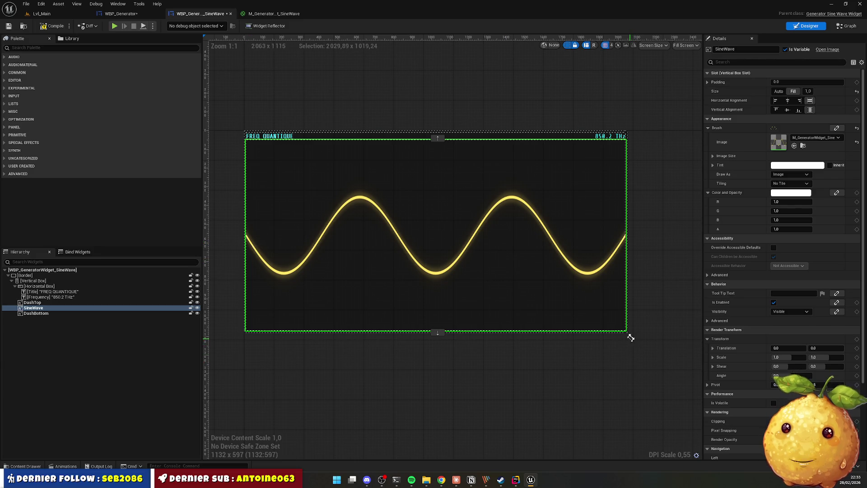
mouse_move(631, 338)
left_mouse_down()
mouse_move(563, 196)
mouse_move(568, 234)
left_mouse_up()
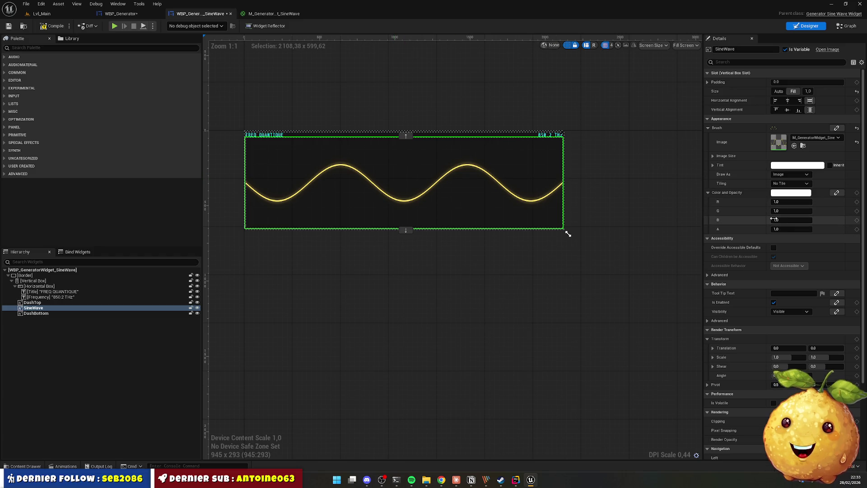
left_click(46, 309)
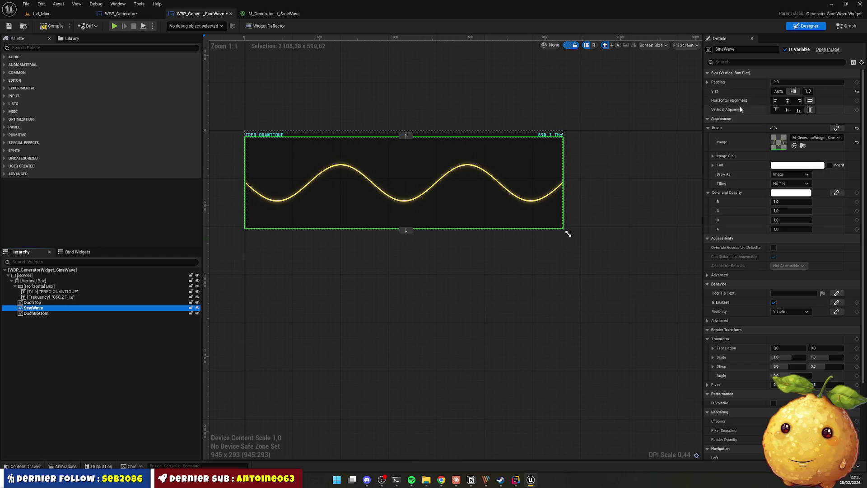
Filter the SineWave Details for 'size' and edit the image height value.
left_click(730, 63)
type("size")
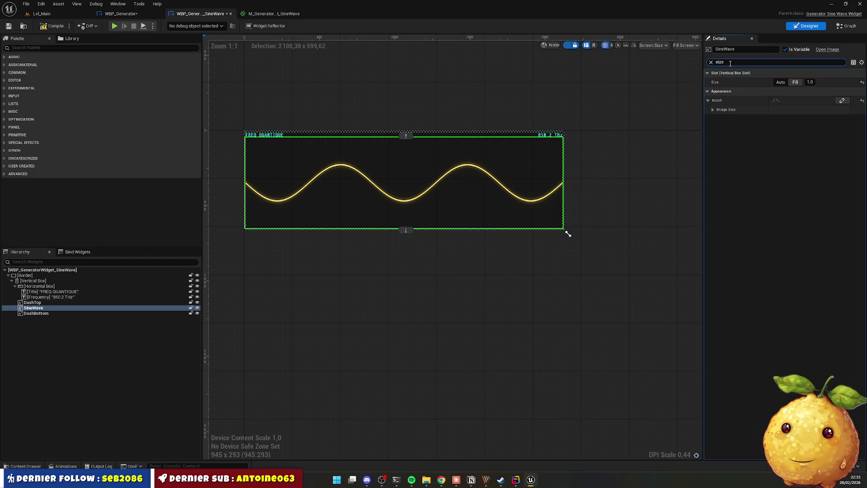
left_click(712, 110)
left_click(797, 127)
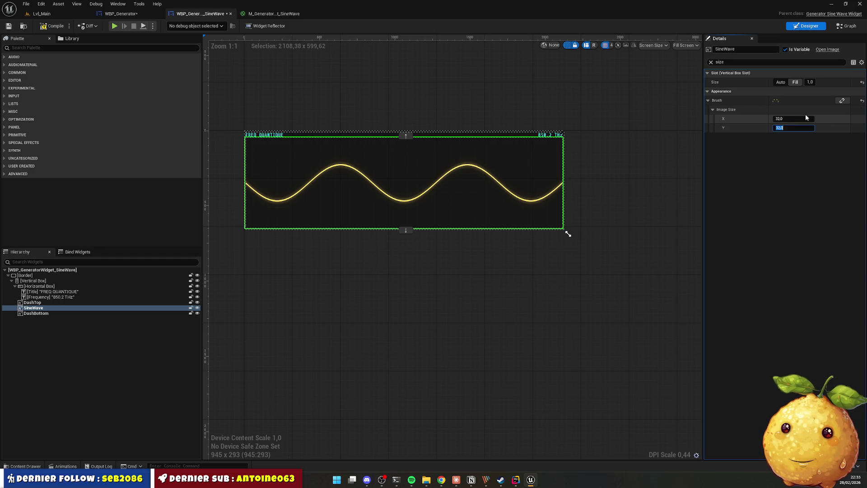
left_click(752, 193)
Set the SineWave slot size to Auto and its Image Size Y to 300.
left_click(780, 82)
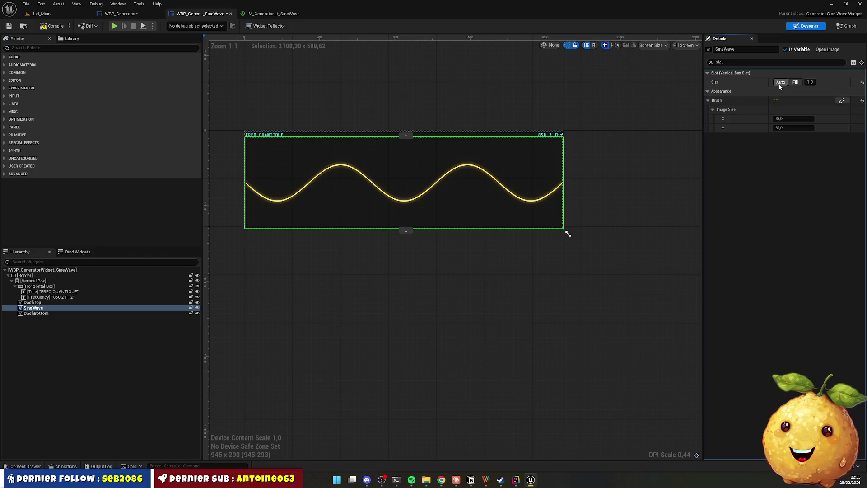
left_click(780, 83)
left_click(791, 128)
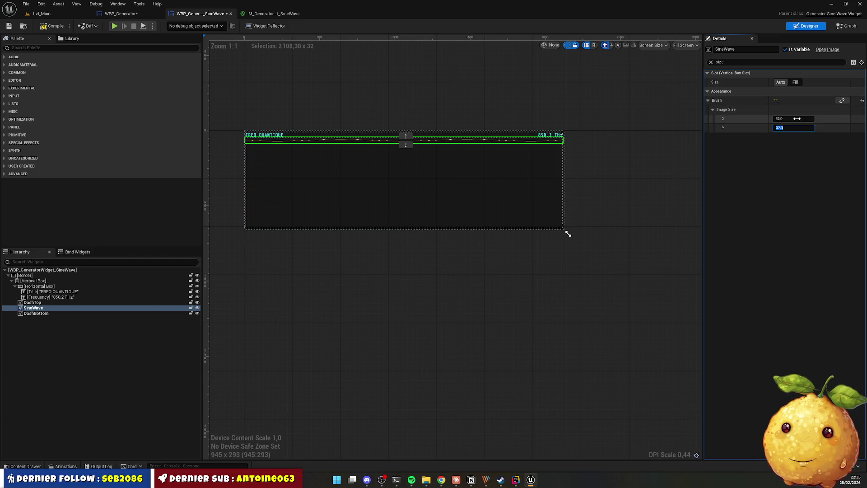
type("160")
key("Return")
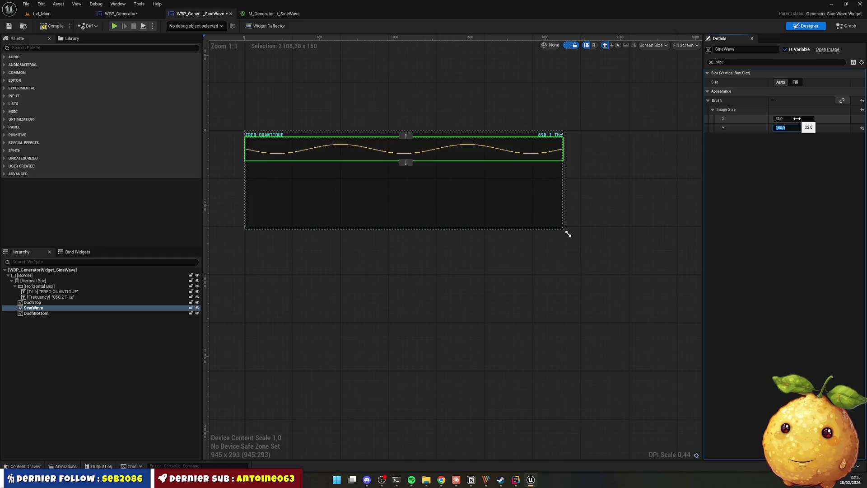
type("300")
key("Return")
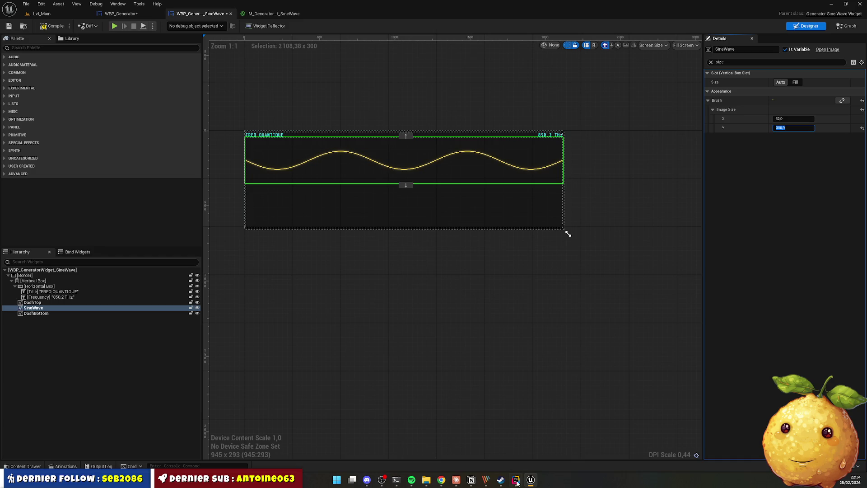
mouse_move(439, 483)
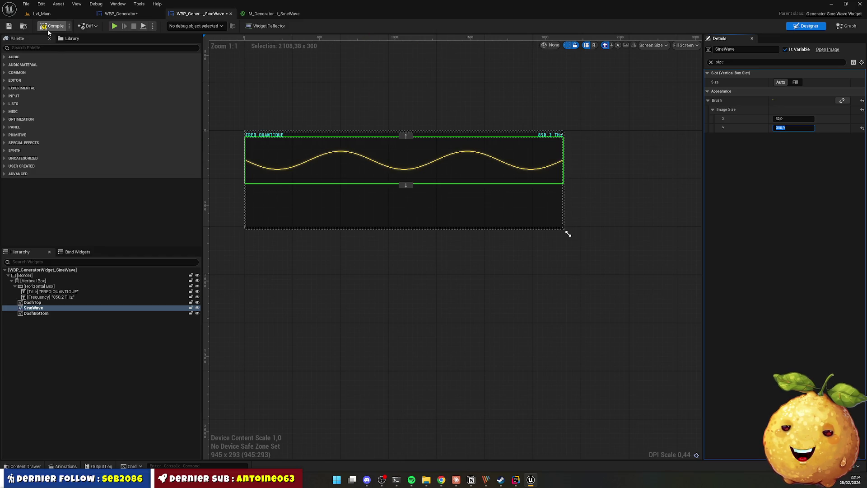
key("Return")
left_click(120, 13)
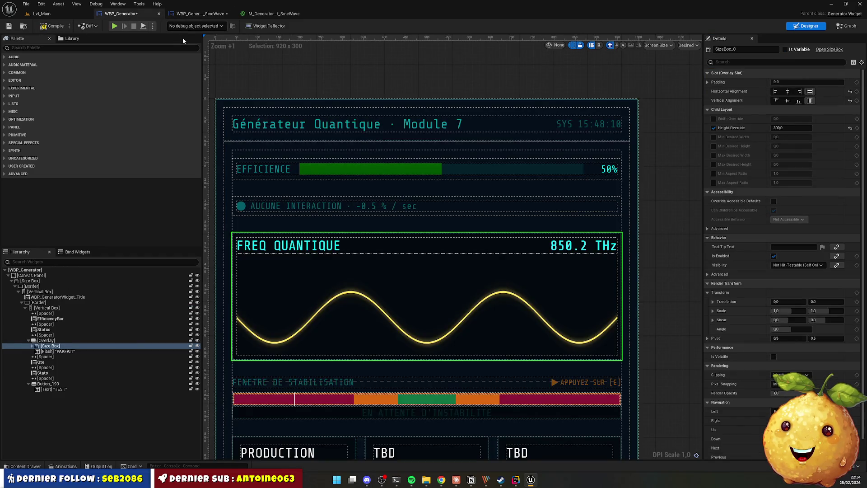
Play Lvl_Main in the editor and connect to the generator's interface.
left_click(41, 14)
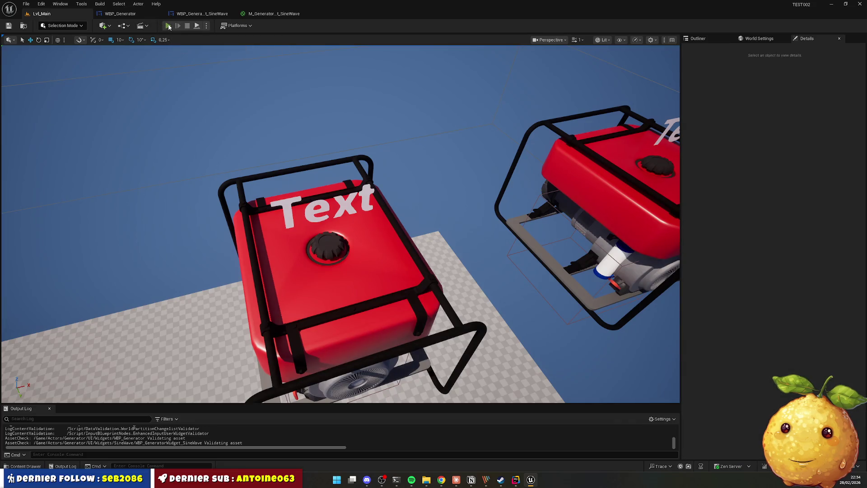
key("alt+p")
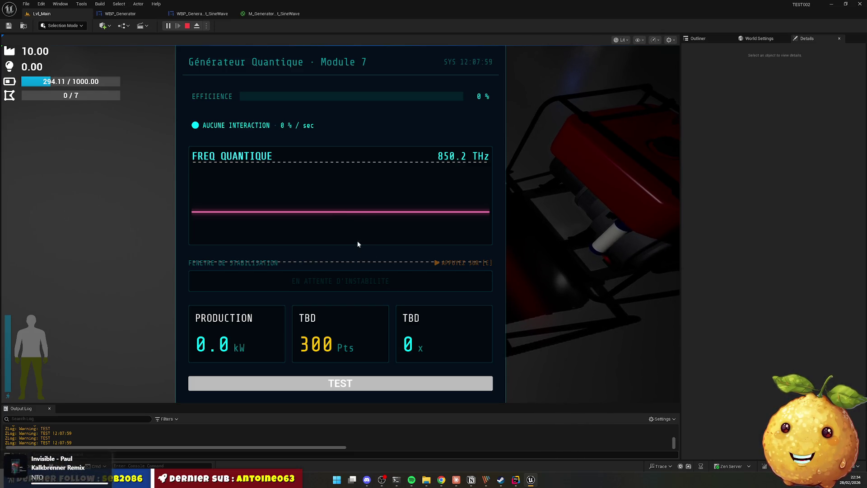
left_click(336, 224)
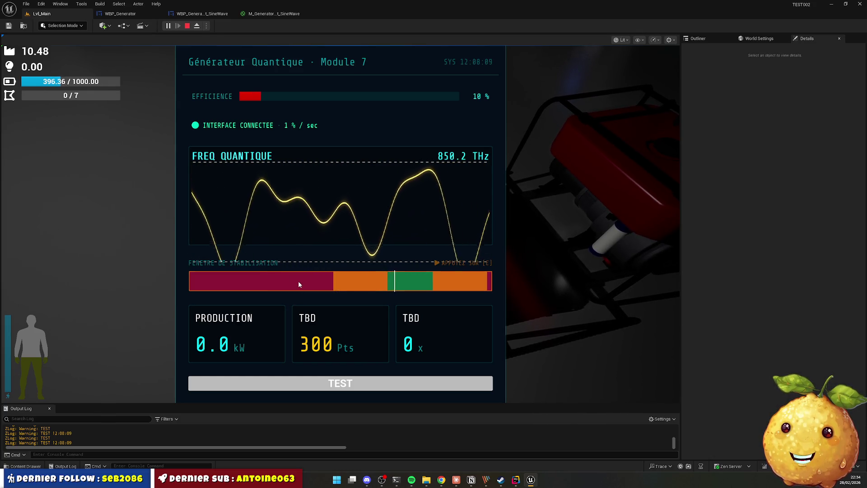
Hit the stabilization timing seven times until Module 7 reaches 100% efficiency, then end play.
key("e")
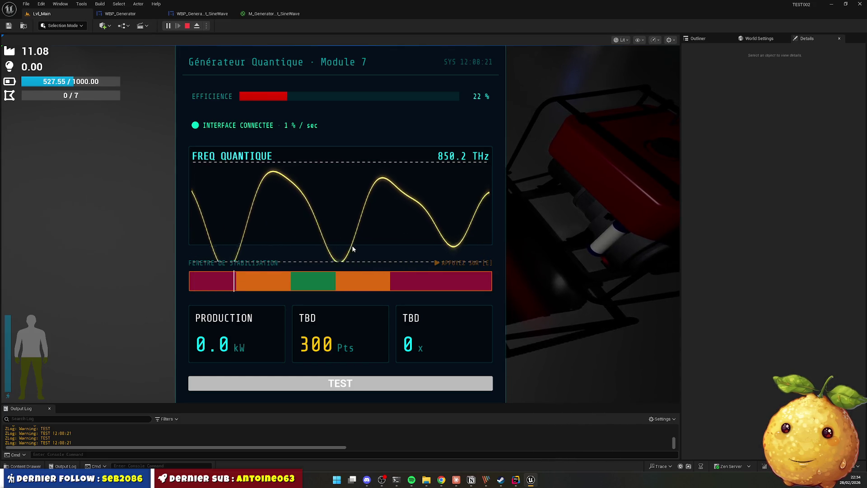
key("e")
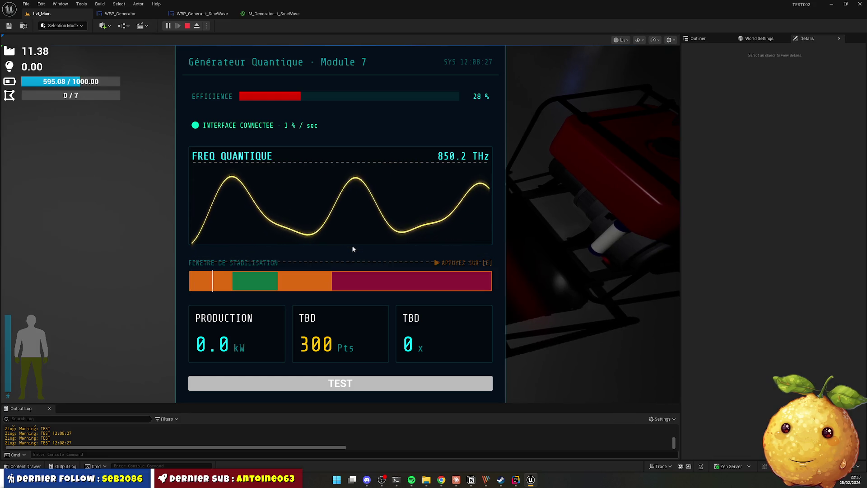
key("e")
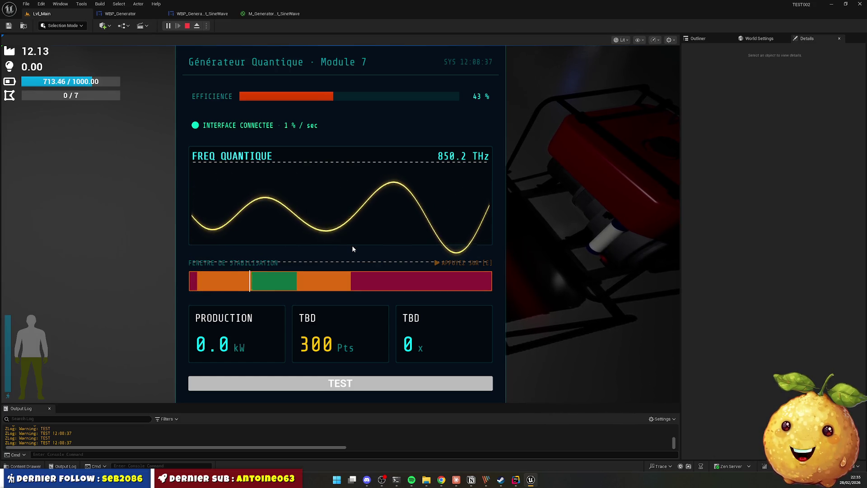
key("e")
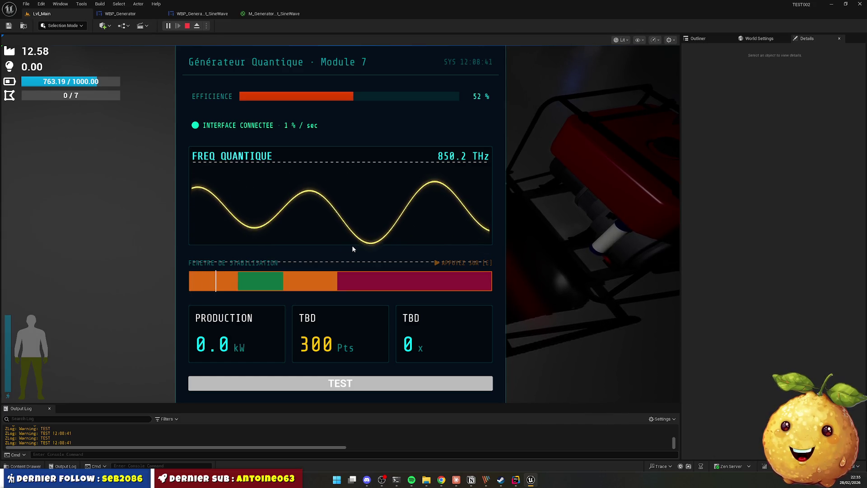
key("e")
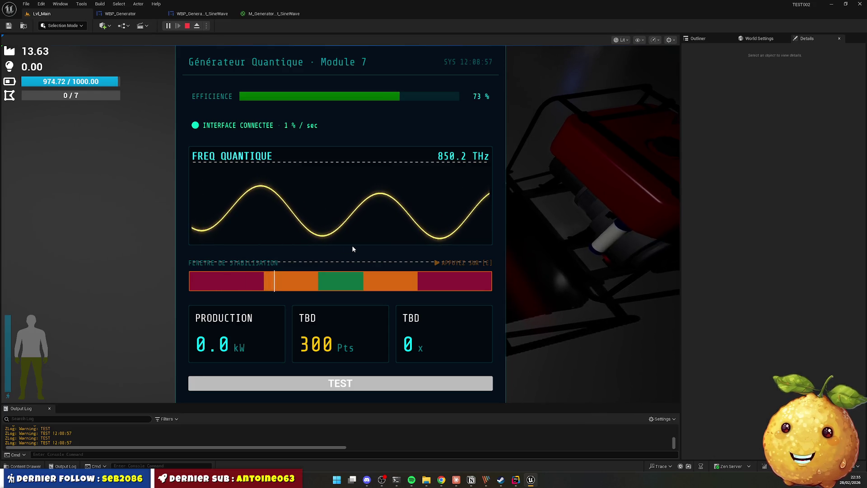
key("e")
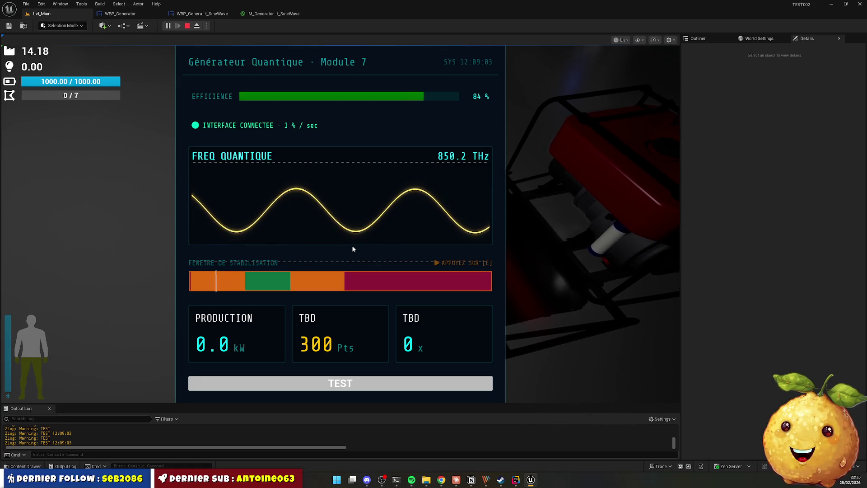
key("e")
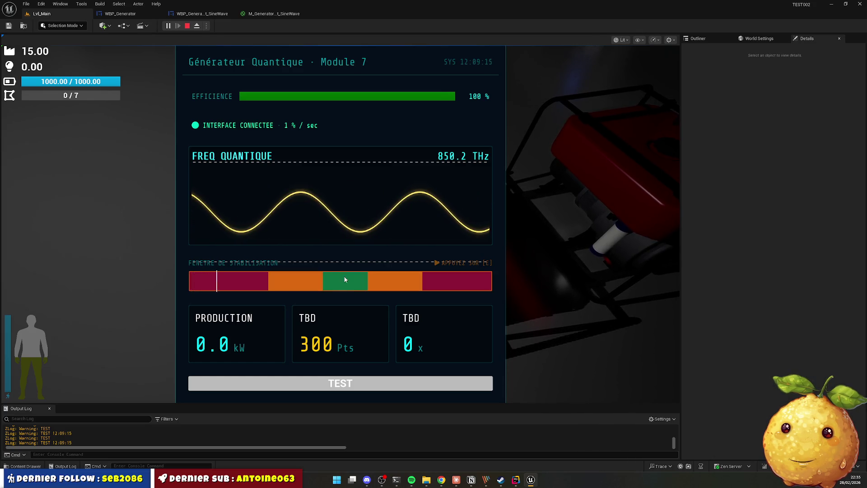
key("Escape")
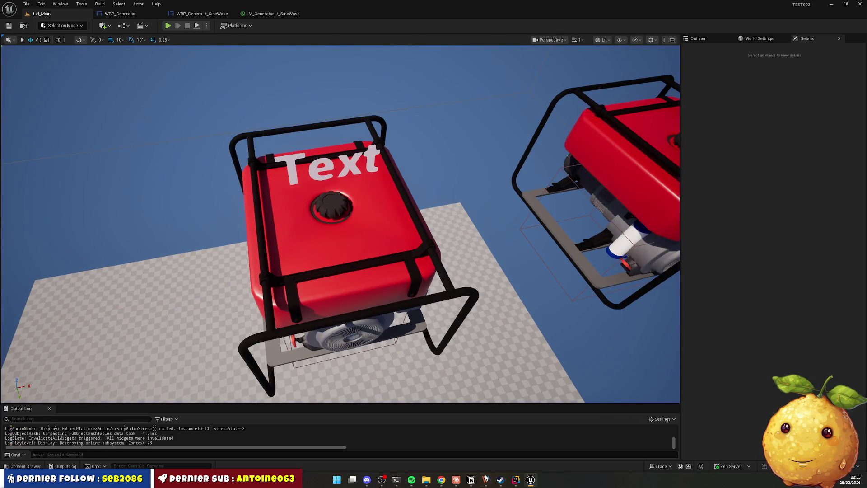
In GeneratorWidget.cpp, locate the EGeneratorQTEResult::Abandoned case in ShowFlash's switch.
left_click(522, 482)
left_click(399, 231)
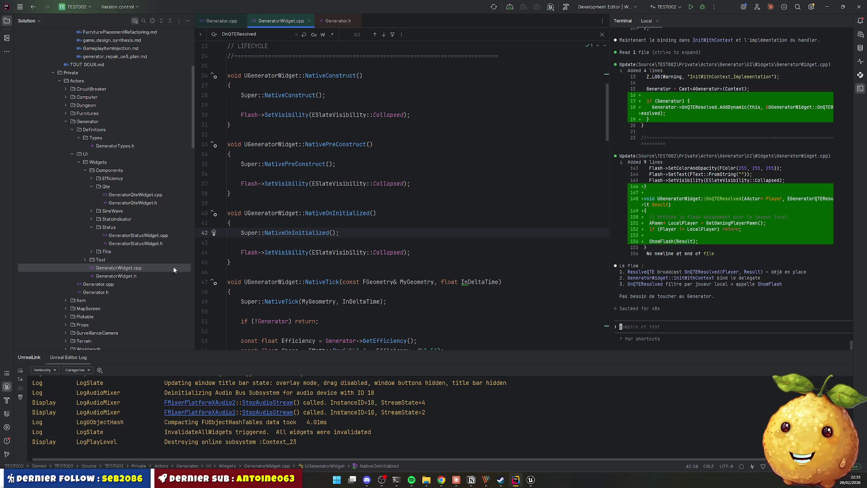
scroll(385, 262, "down", 20)
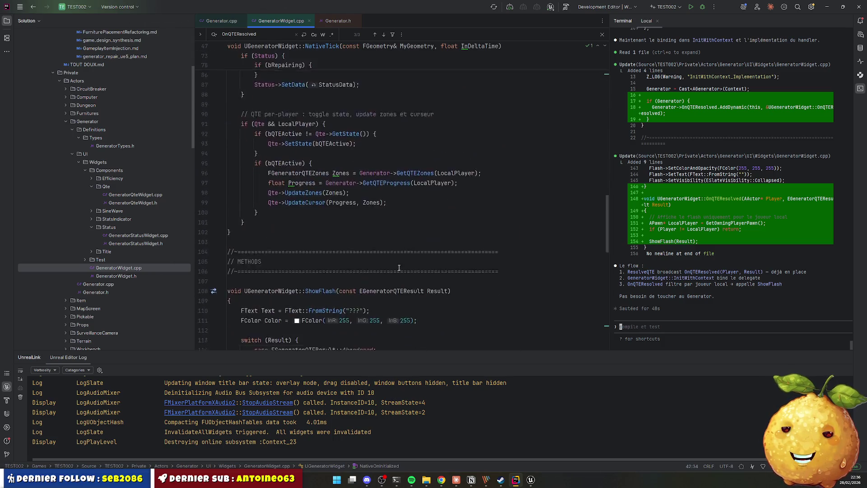
scroll(385, 262, "up", 3)
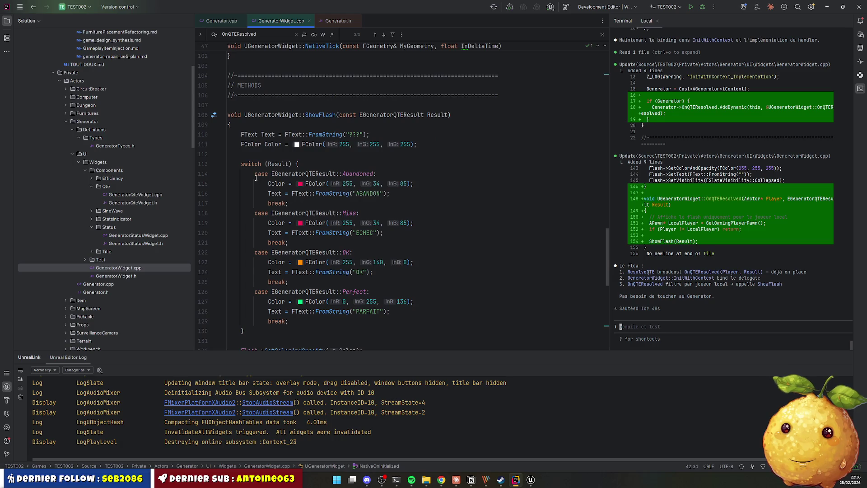
left_click_drag(255, 174, 315, 201)
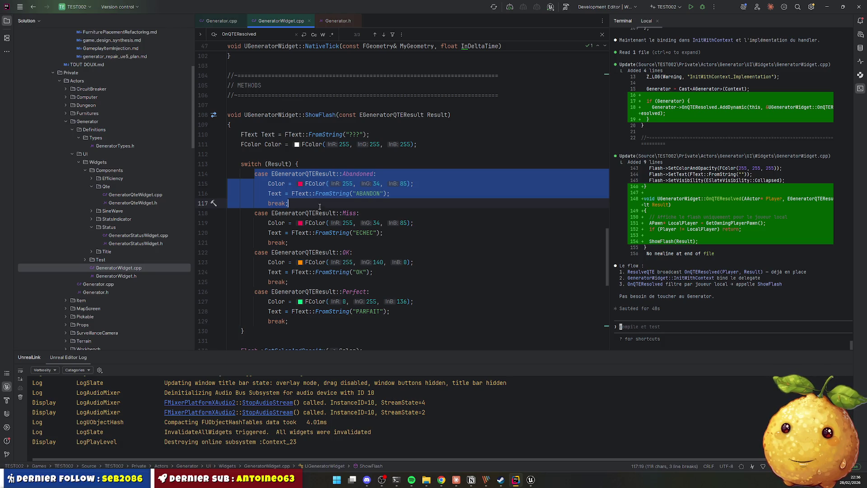
left_click_drag(272, 174, 374, 174)
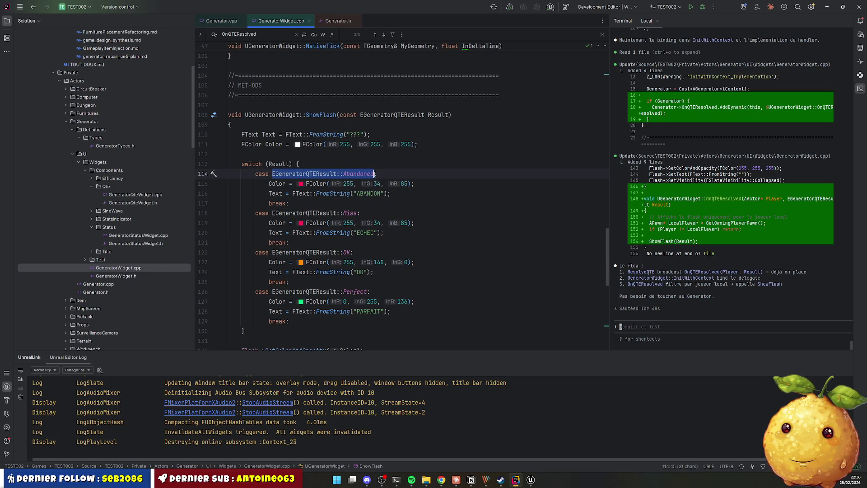
Add 'if (Result == EGeneratorQTEResult::Abandoned) return;' at the top of ShowFlash.
left_click(274, 125)
key("Return")
key("Return")
key("Return")
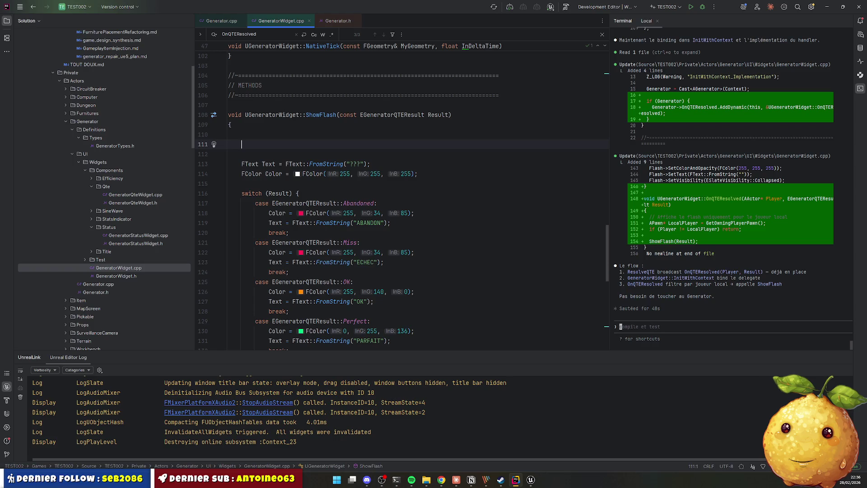
type("if (Re")
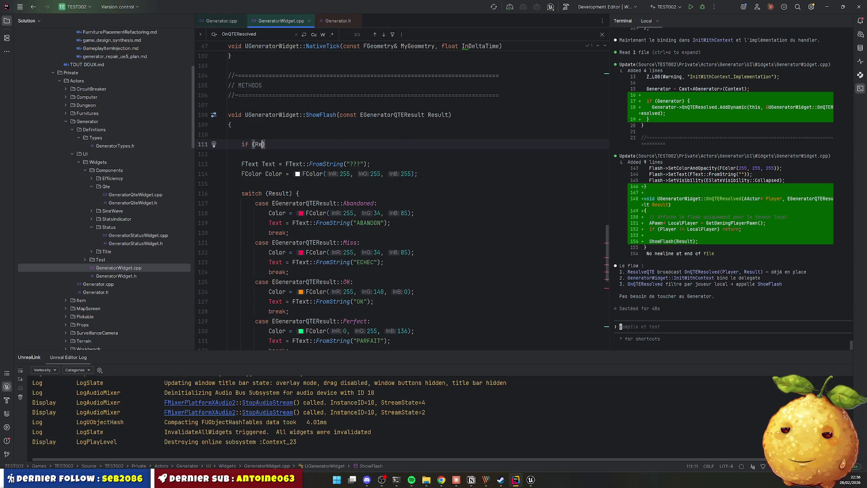
type("sult ==")
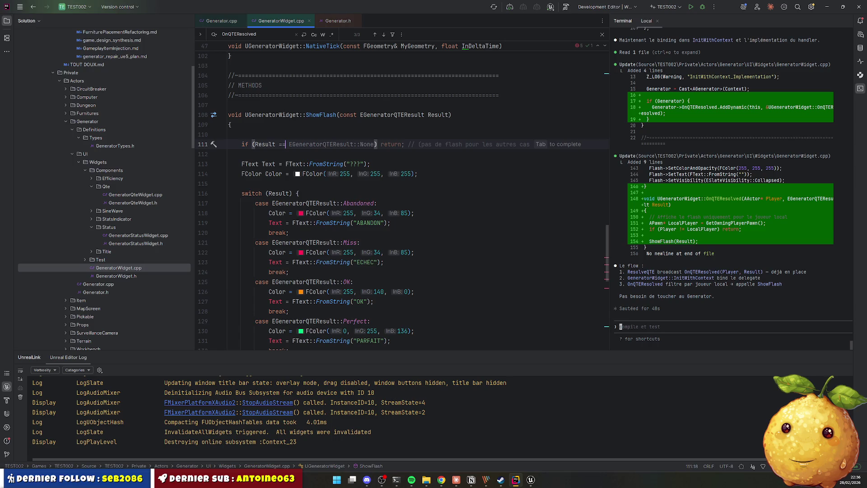
type(" EGeneratorQTEResult::Abandoned)")
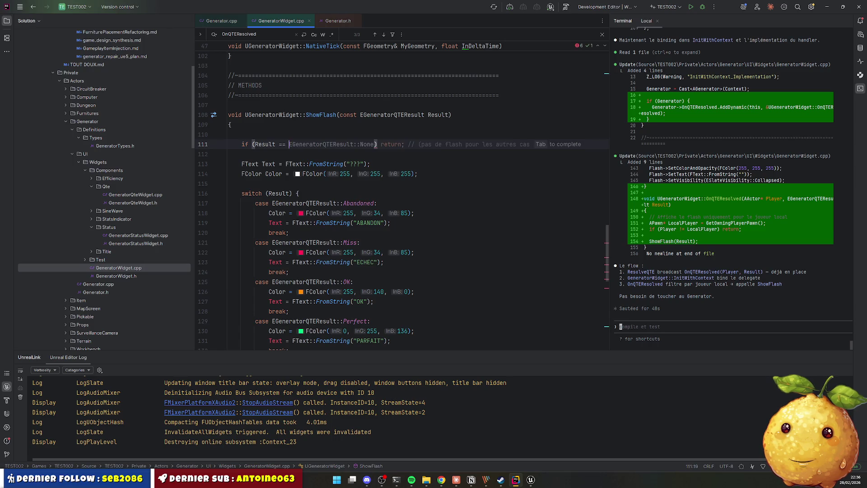
type(" return;")
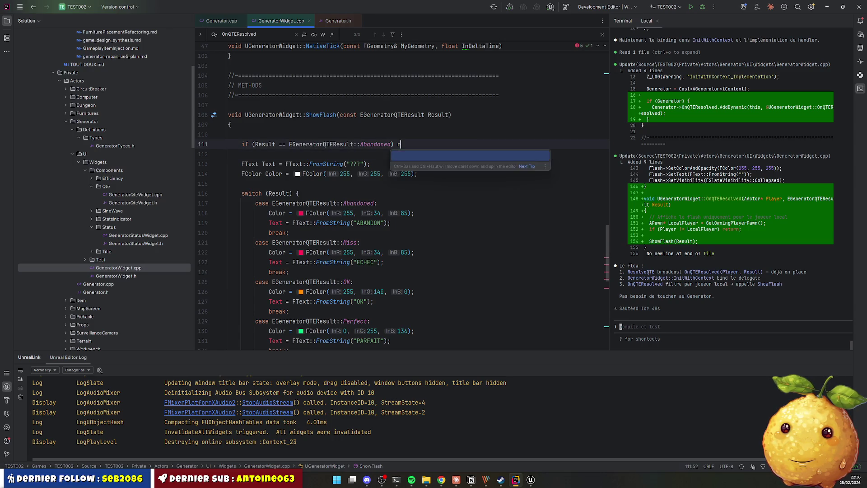
Delete the Abandoned case from the ShowFlash switch and check the Miss case.
scroll(420, 181, "down", 3)
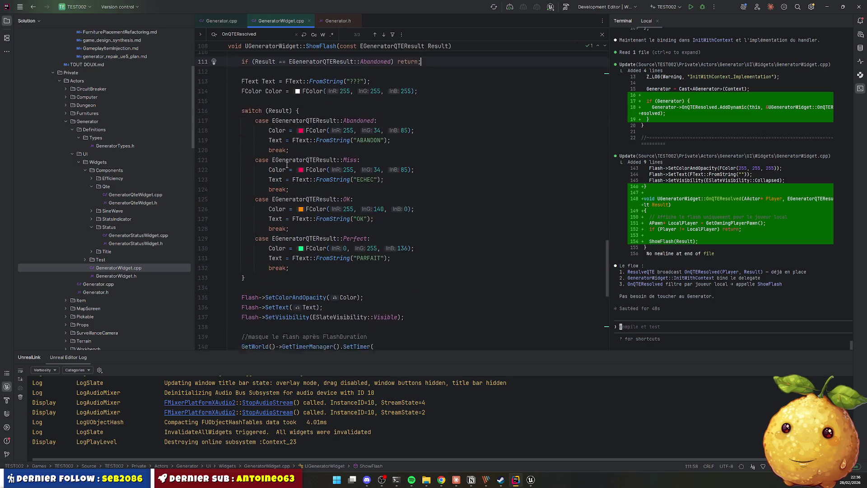
left_click_drag(299, 105, 421, 136)
key("shift+Down")
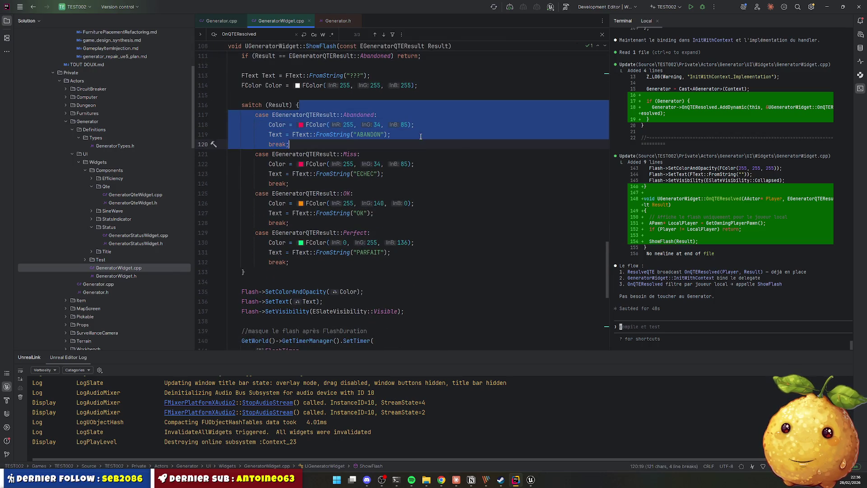
key("Delete")
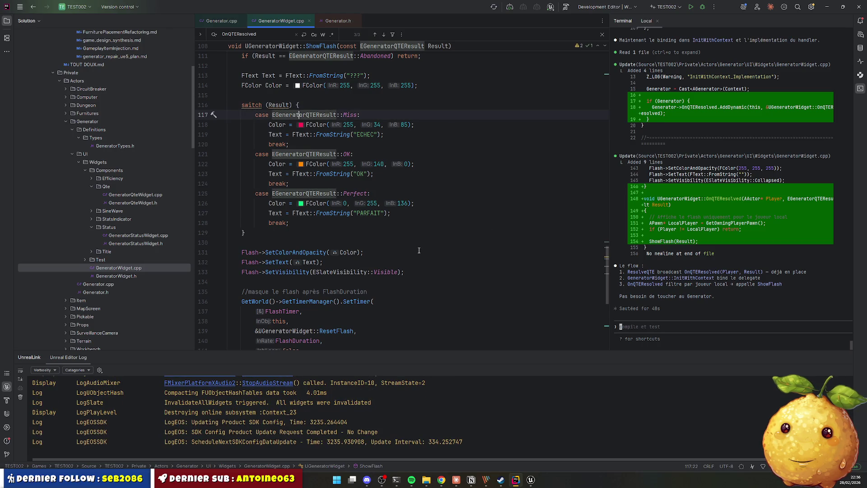
scroll(420, 245, "down", 3)
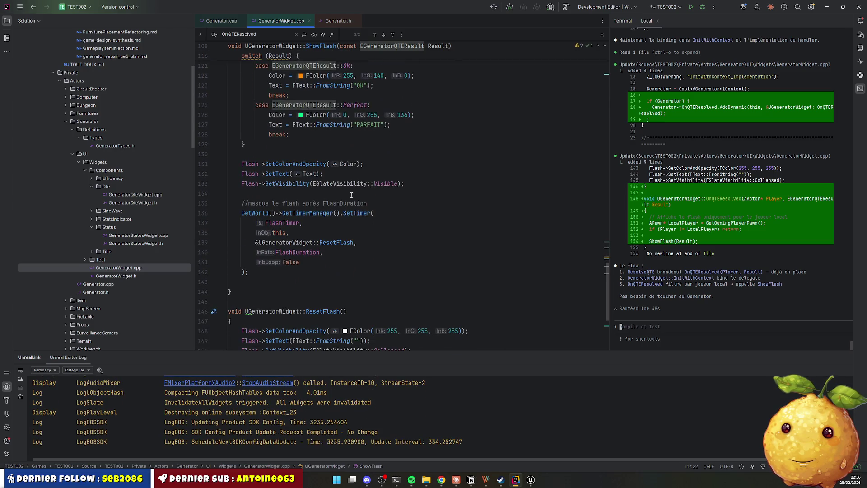
scroll(352, 195, "up", 7)
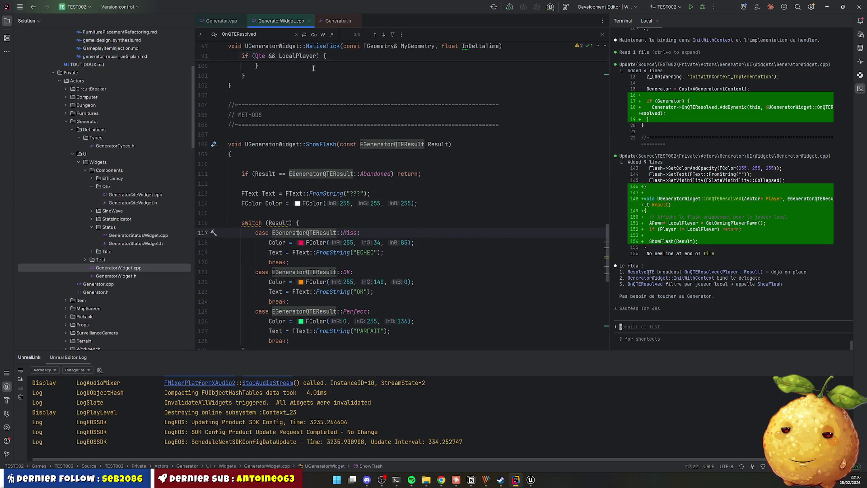
left_click(340, 234)
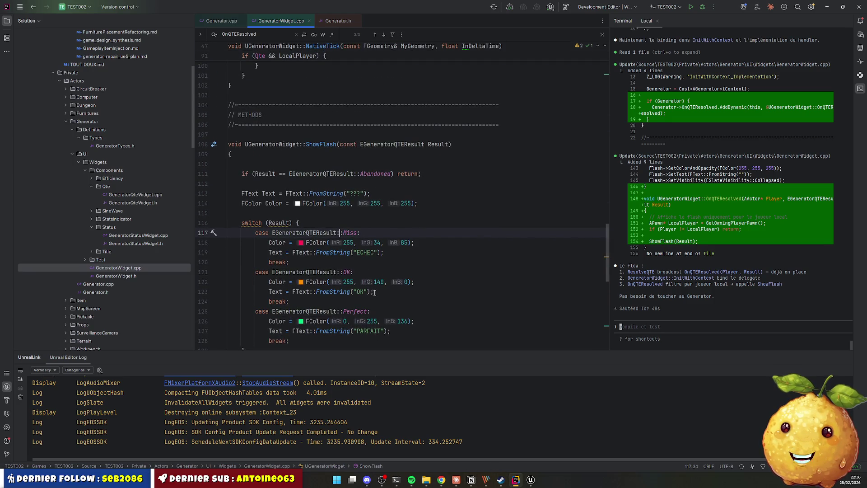
left_click(530, 482)
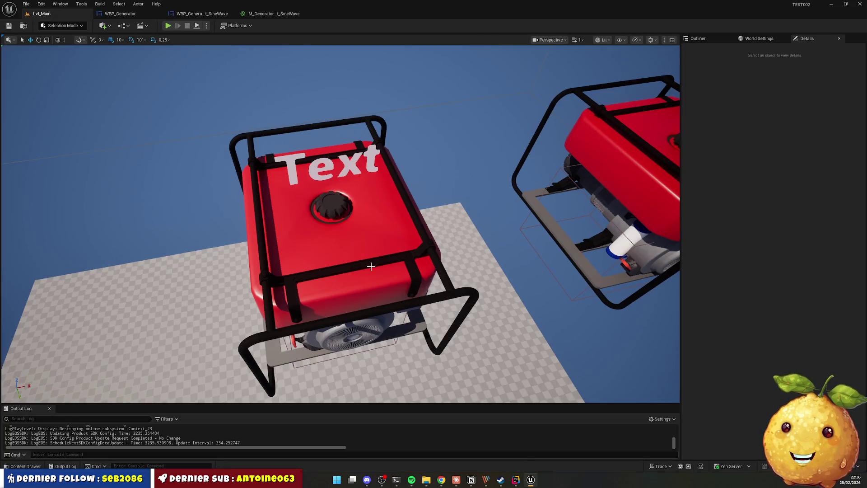
Frame the sine-wave widget in the designer canvas.
left_click(274, 13)
left_click(202, 13)
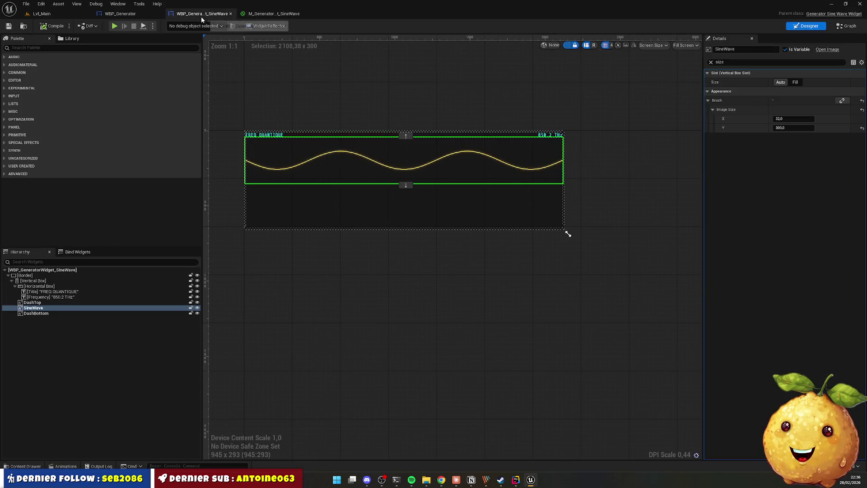
scroll(388, 183, "up", 3)
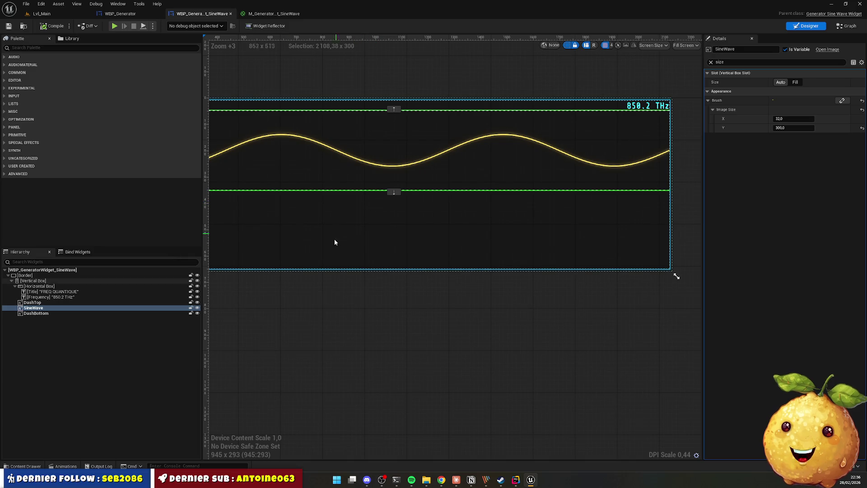
key("Home")
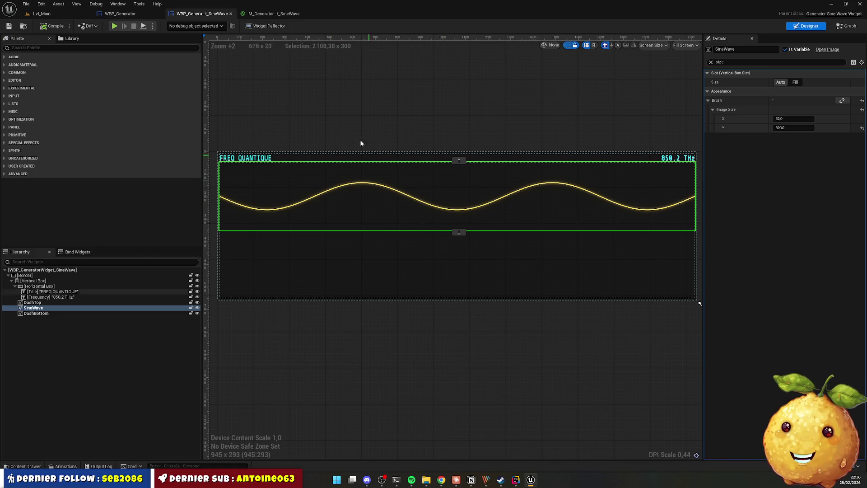
Set the QTEActive parameter's default value to 0 in M_GeneratorWidget_SineWave.
left_click(262, 14)
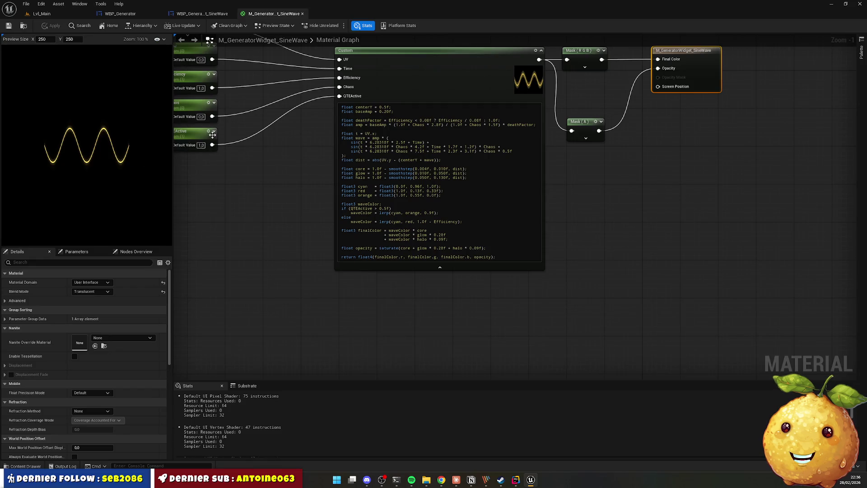
key("Home")
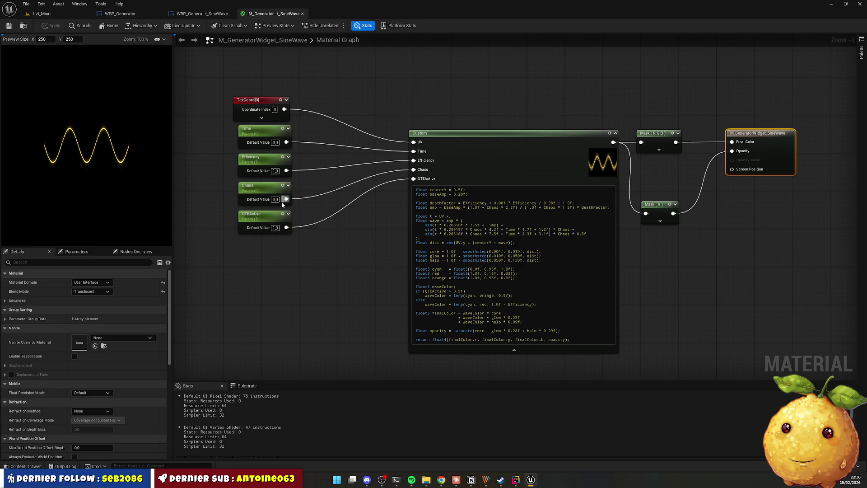
left_click(275, 229)
left_click(202, 14)
scroll(368, 183, "up", 2)
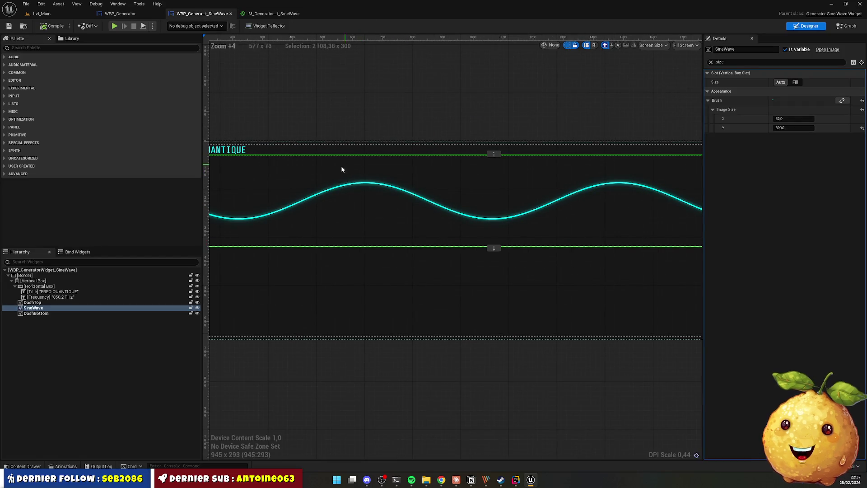
Shrink the widget preview to about 1196 wide and select DashTop in the Hierarchy.
scroll(461, 238, "down", 3)
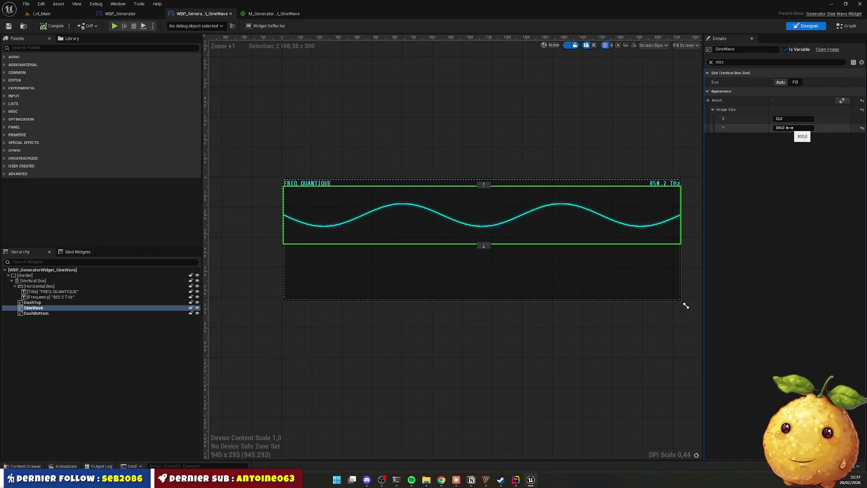
mouse_move(680, 306)
left_mouse_down()
mouse_move(494, 302)
mouse_move(514, 301)
left_mouse_up()
scroll(389, 217, "up", 4)
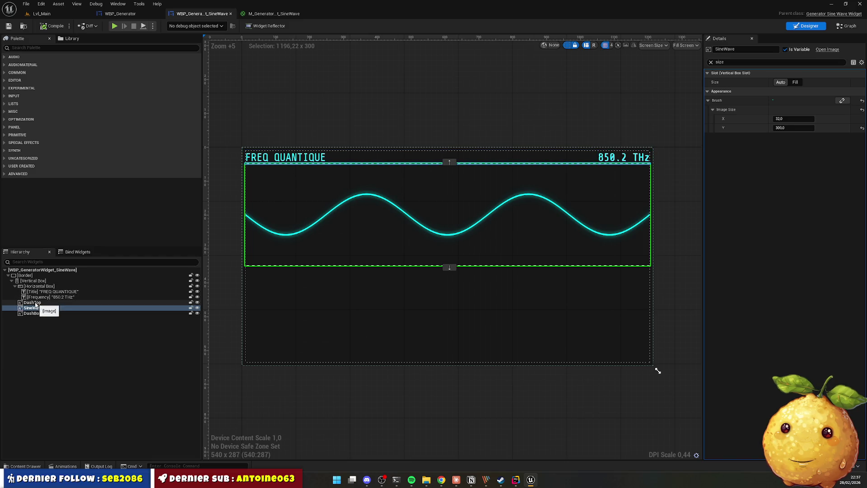
left_click(36, 303)
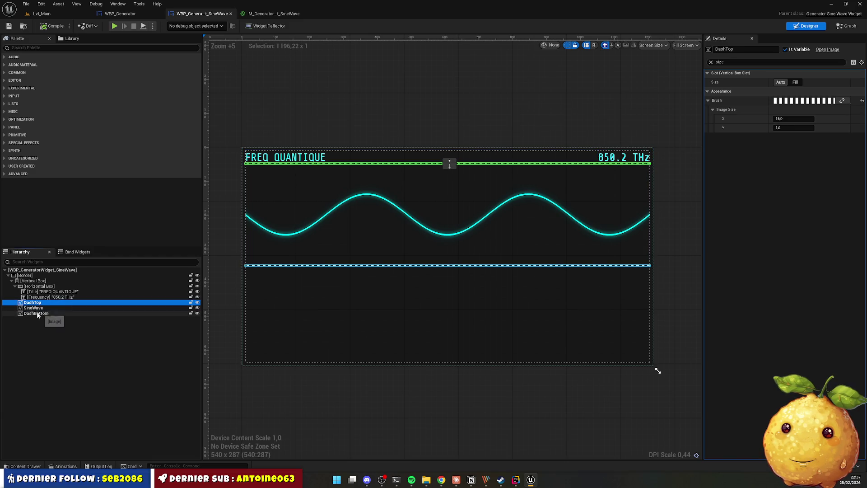
right_click(35, 302)
Wrap DashTop in a new Overlay and move SineWave and DashBottom into it.
mouse_move(72, 373)
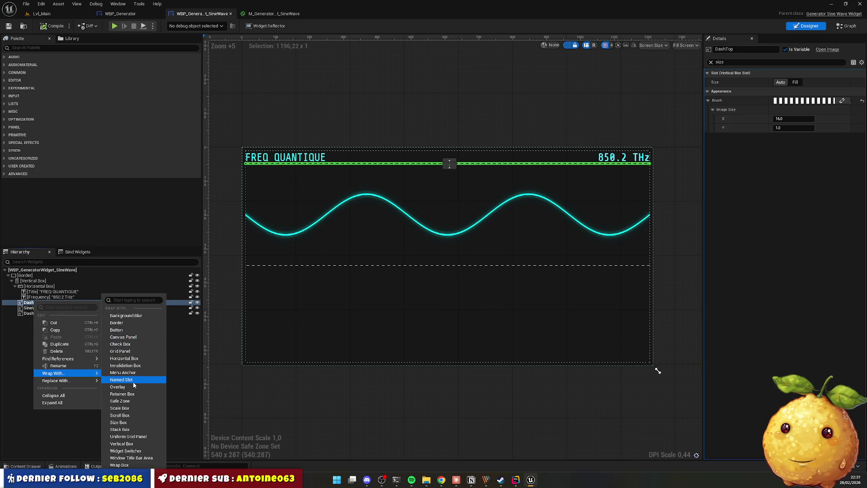
left_click(122, 386)
left_click(34, 313)
left_click(37, 319, "shift")
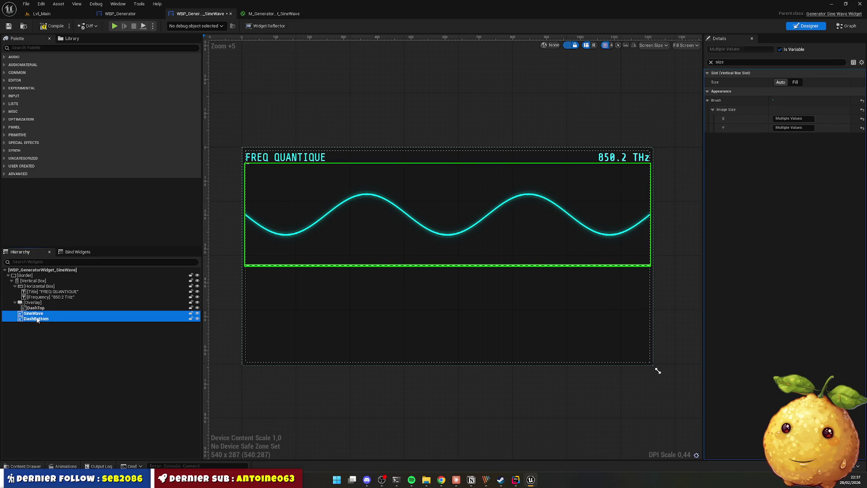
left_click_drag(35, 309, 36, 311)
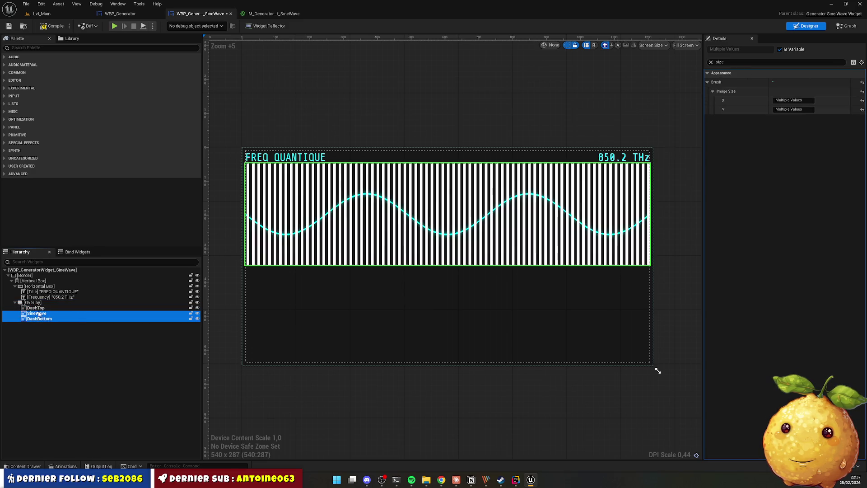
Pin DashBottom to the bottom of the overlay.
left_click(42, 309)
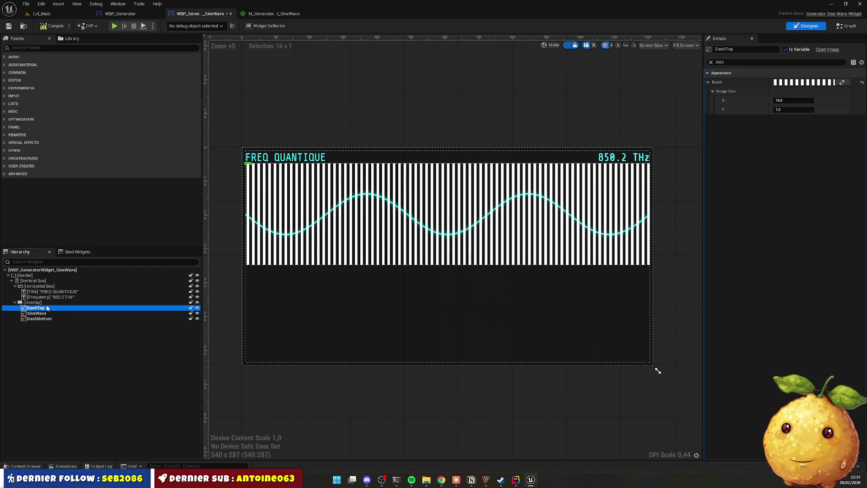
left_click(32, 303)
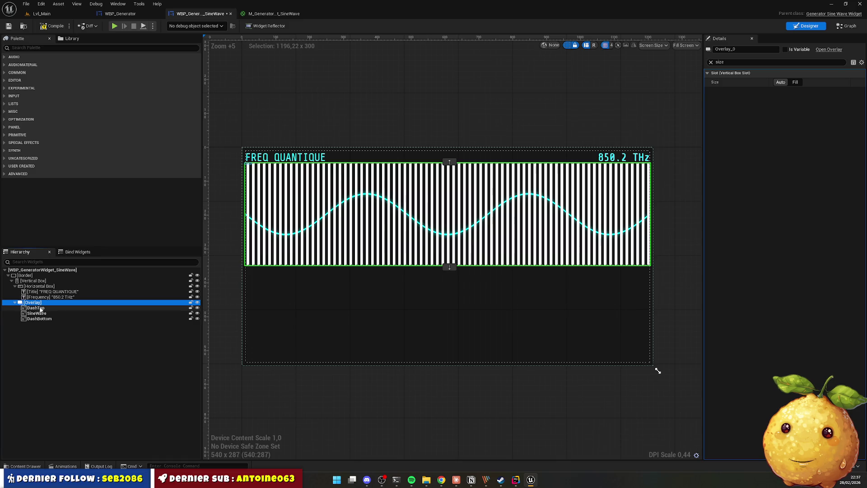
left_click(40, 309)
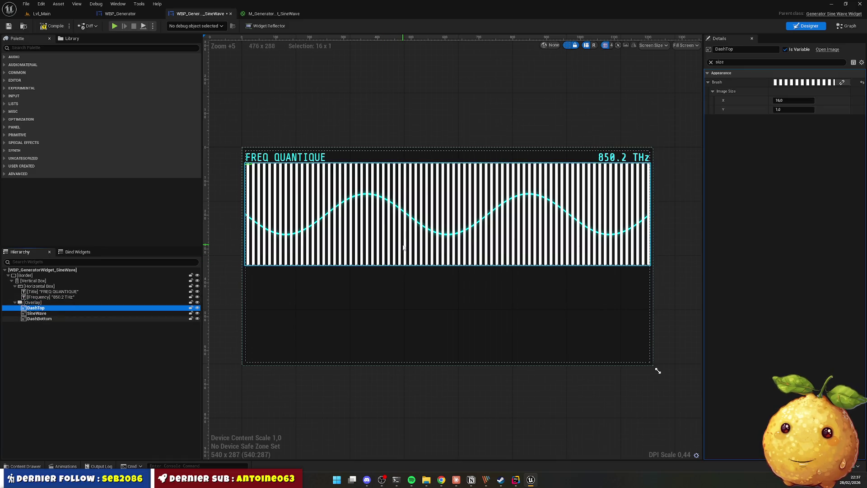
left_click(46, 319)
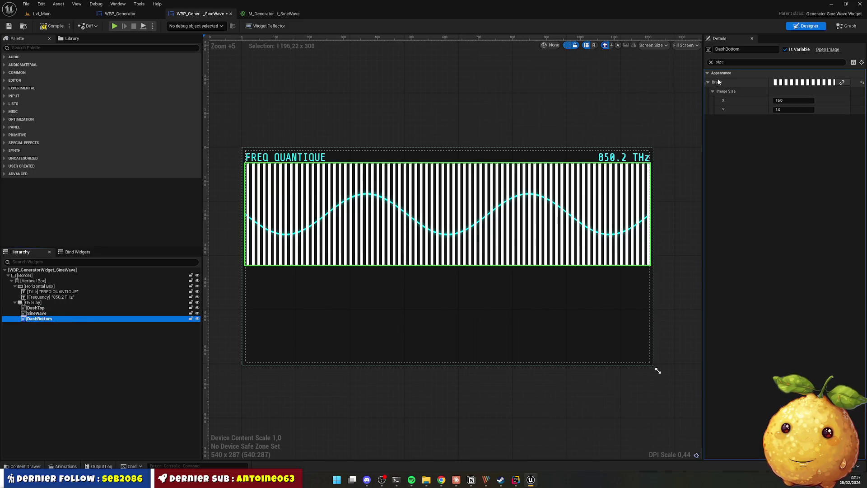
left_click(711, 62)
left_click(791, 102)
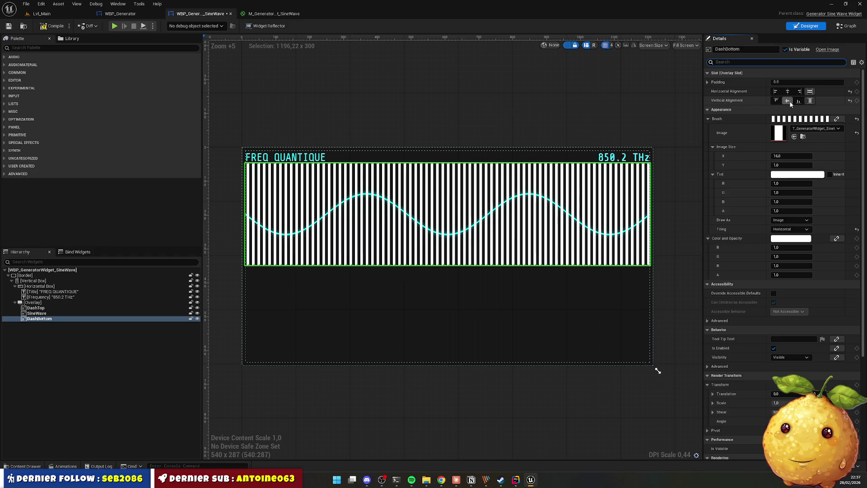
left_click(799, 103)
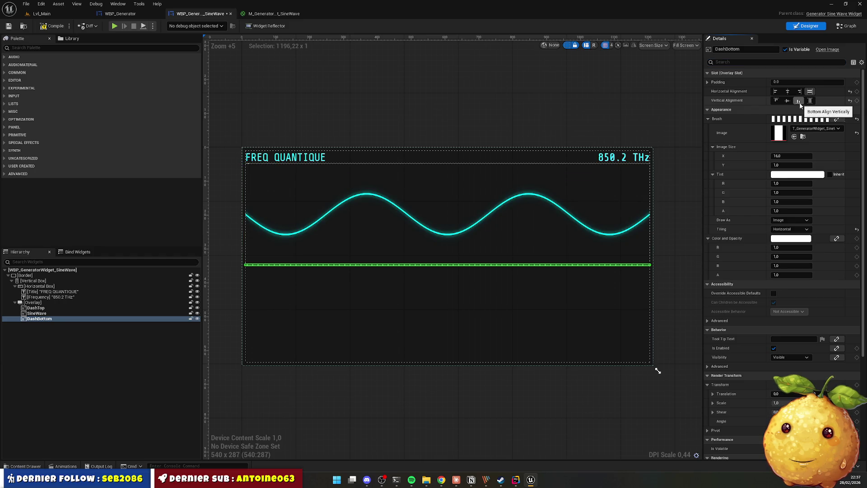
Stretch DashTop across the full width of the overlay.
left_click(43, 308)
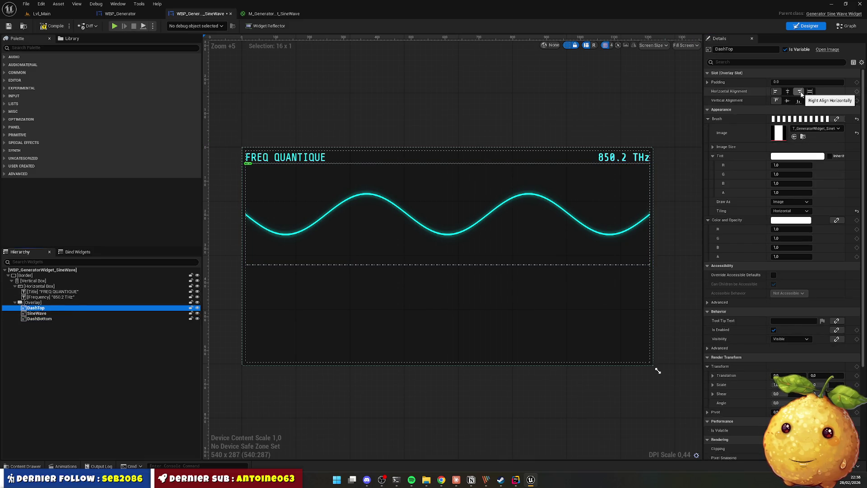
left_click(800, 92)
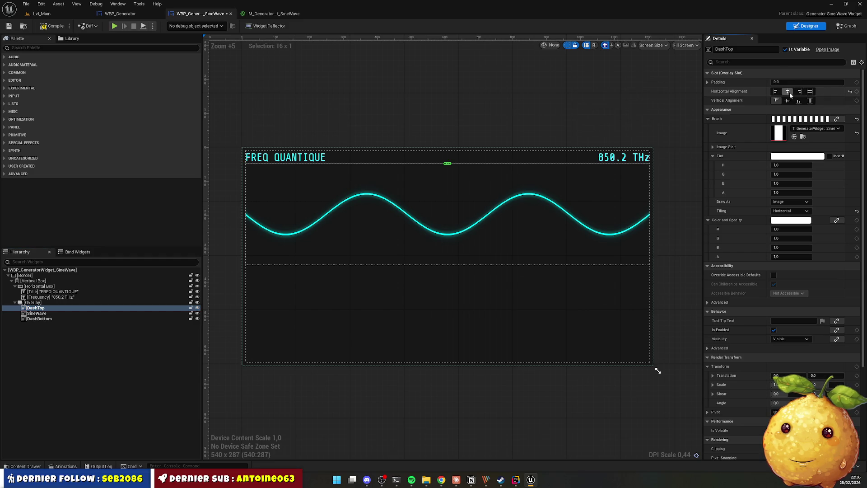
left_click(810, 91)
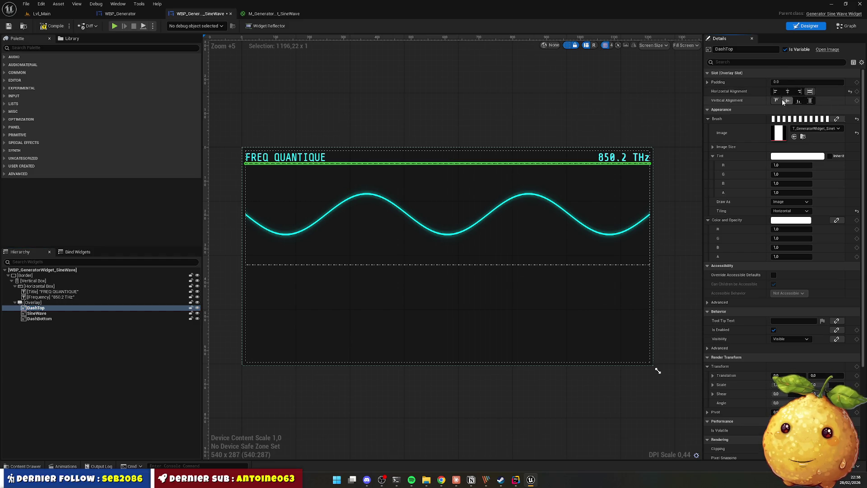
left_click(89, 319)
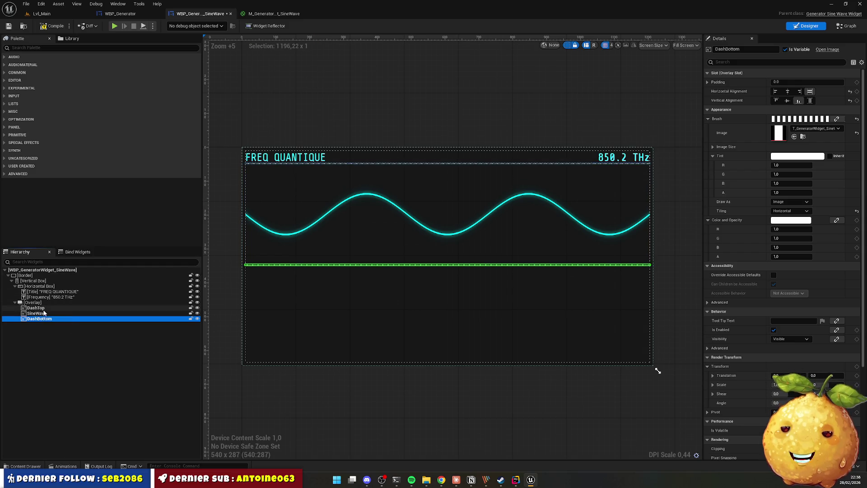
left_click(35, 307)
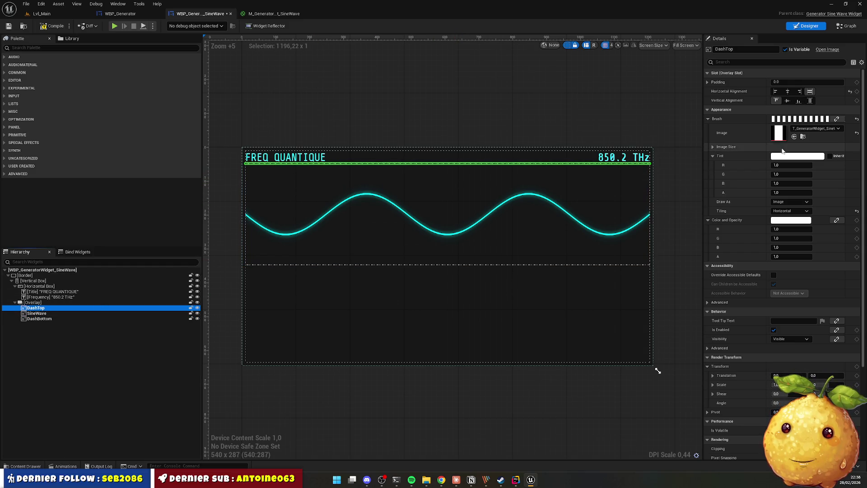
Set DashTop's Render Transform Translation Y to 85 after trying 100, 80 and 90.
left_click(735, 63)
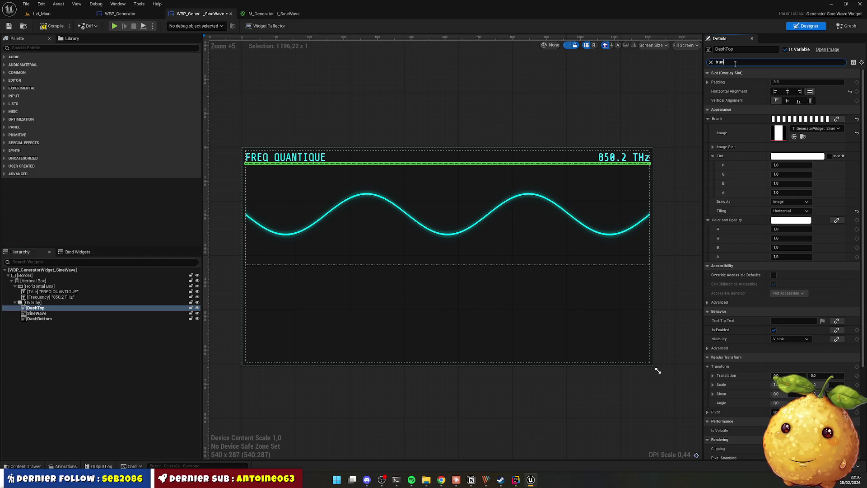
type("s")
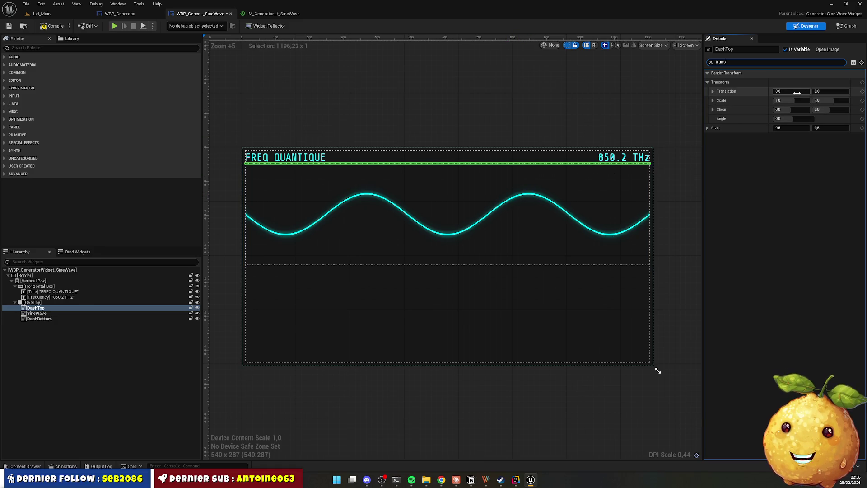
left_click(830, 92)
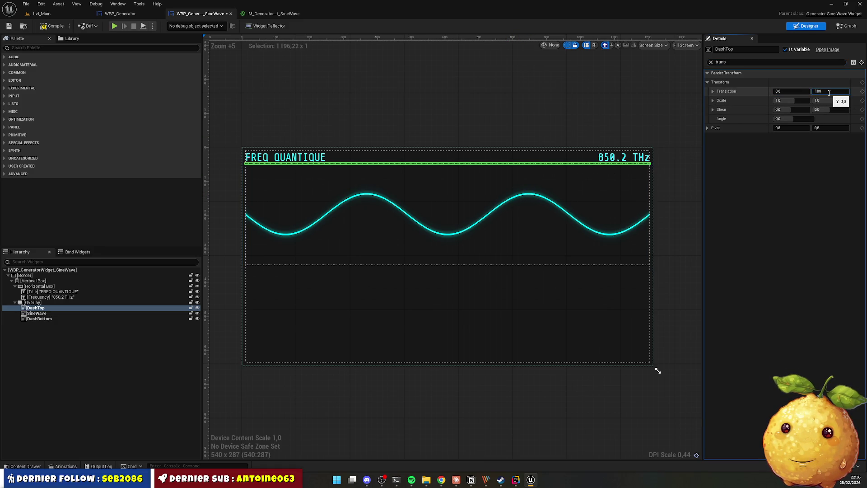
key("Return")
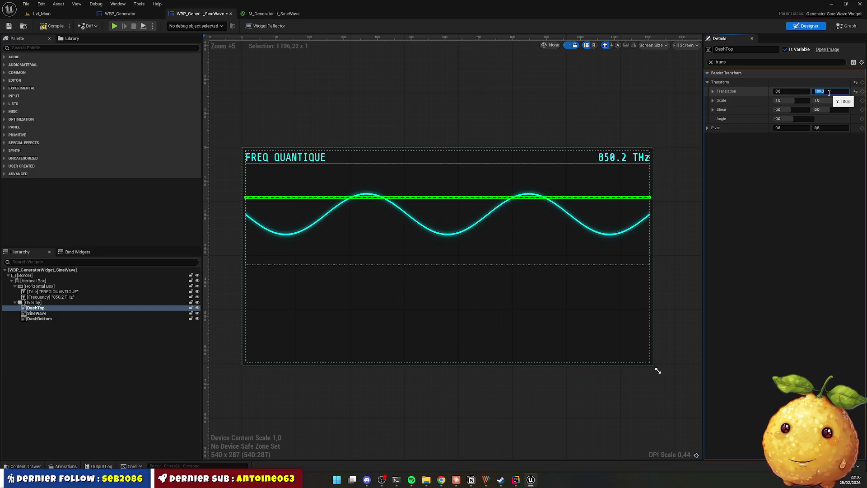
key("Return")
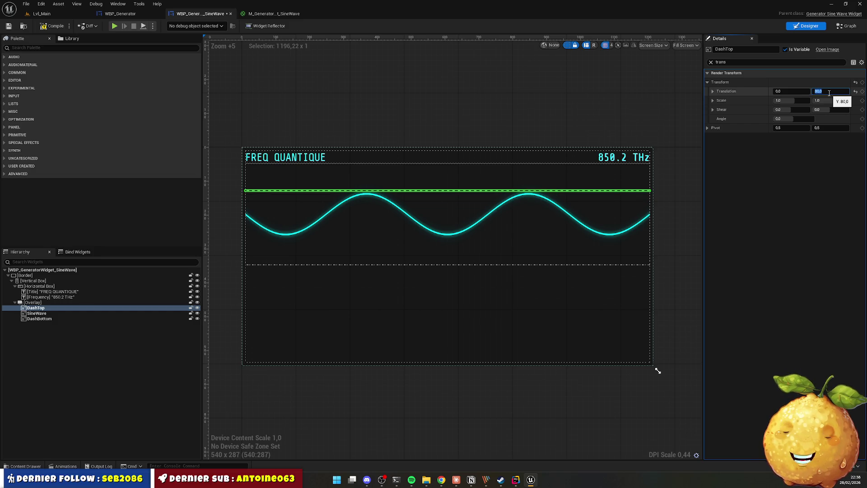
key("Return")
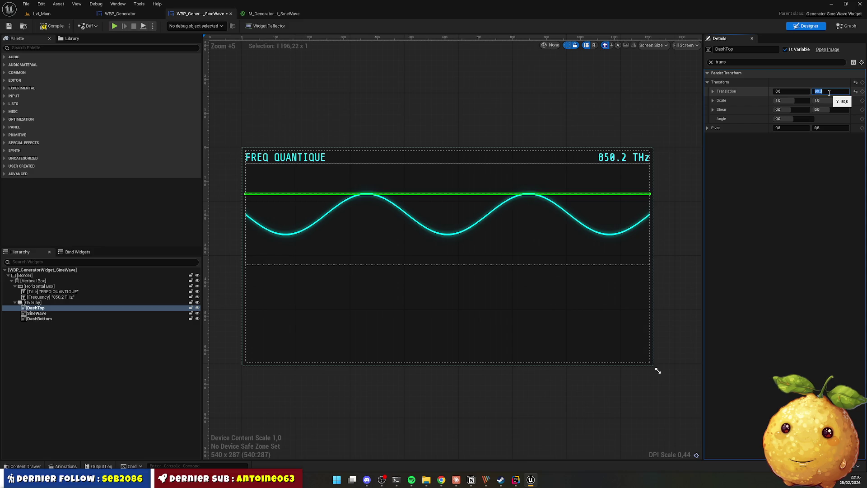
left_click(570, 272)
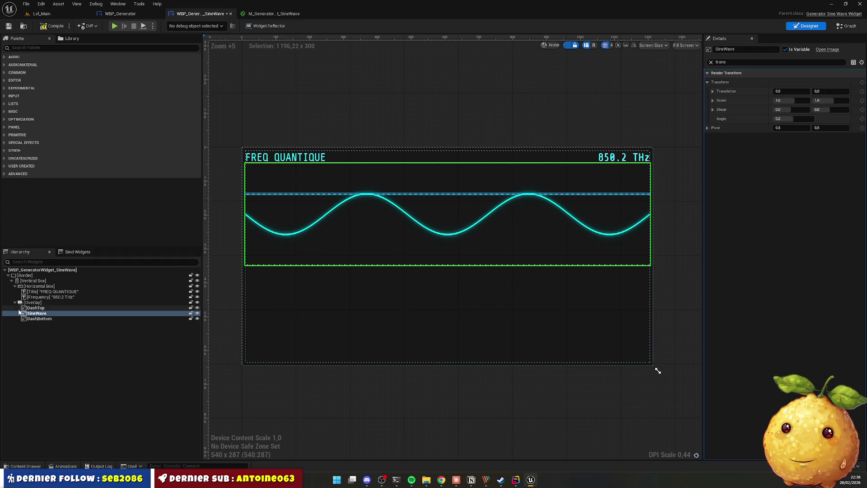
left_click(569, 194)
left_click(831, 91)
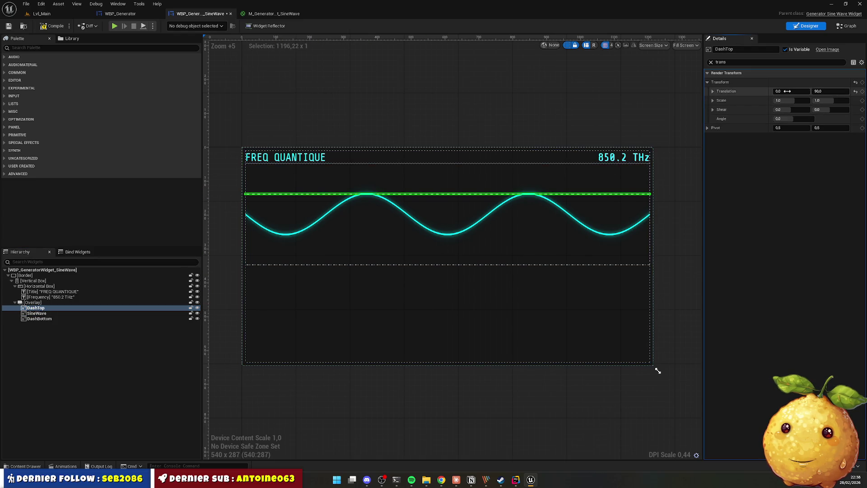
key("Return")
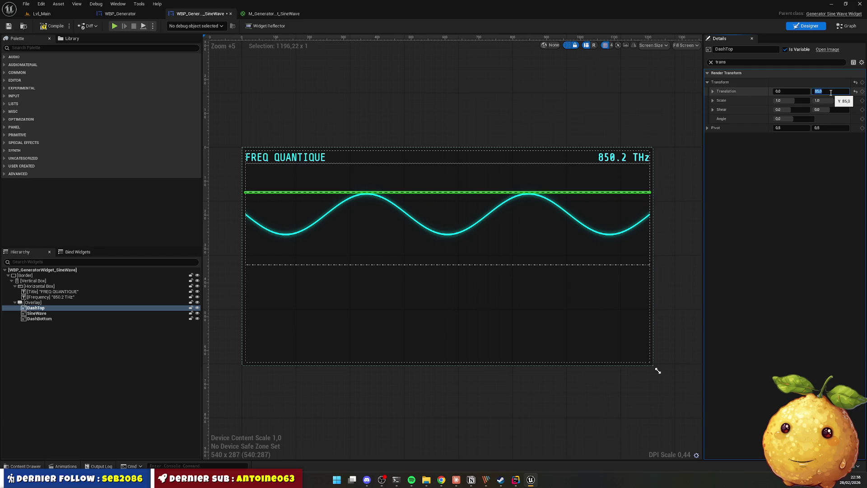
Offset DashBottom's Translation Y to -85 and hide the dashed widget outlines.
left_click(597, 248)
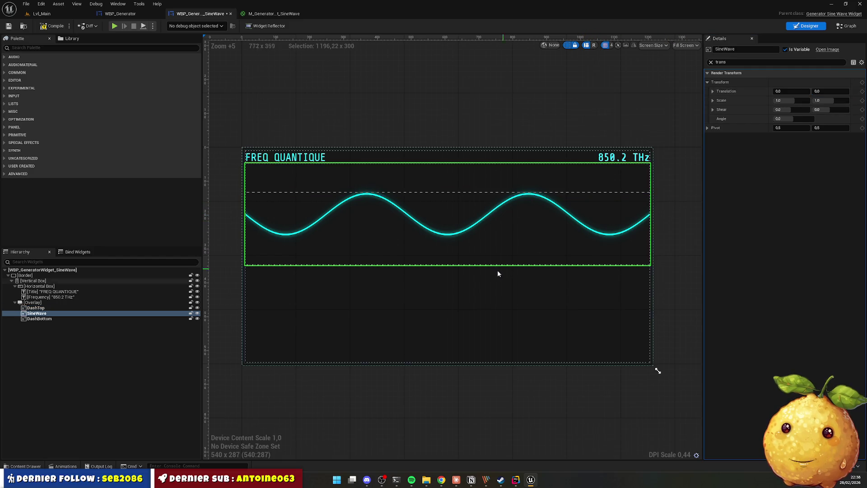
left_click(39, 319)
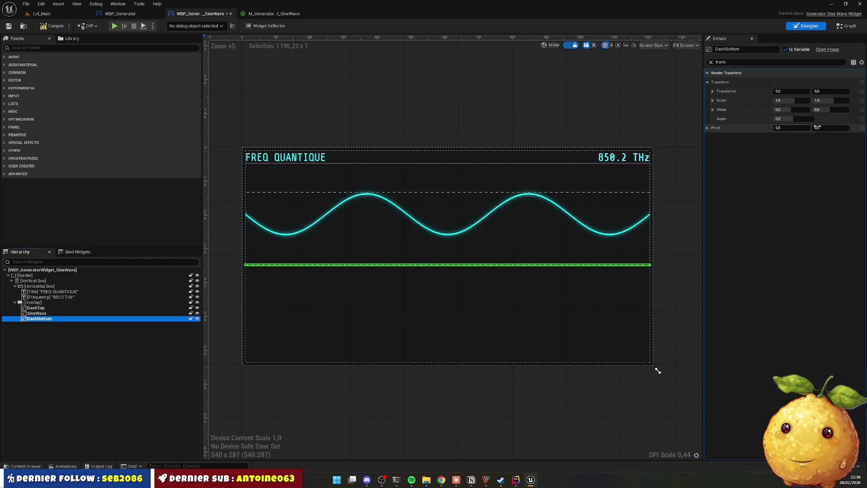
left_click(786, 91)
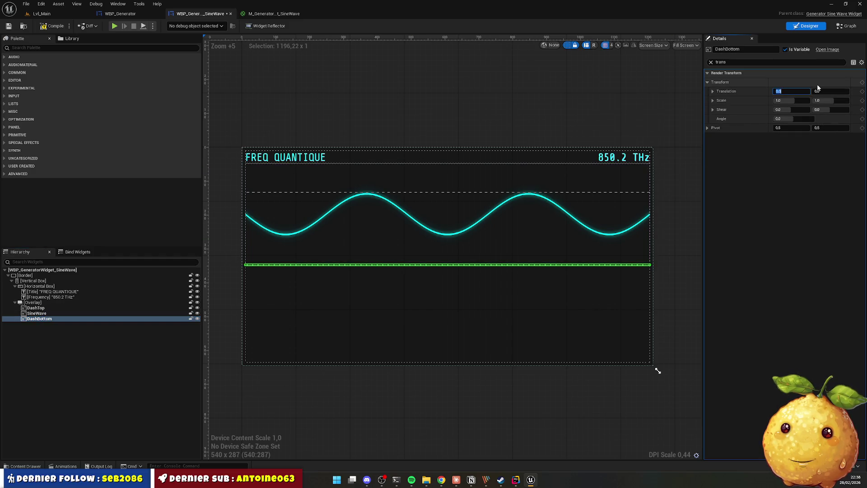
left_click(818, 88)
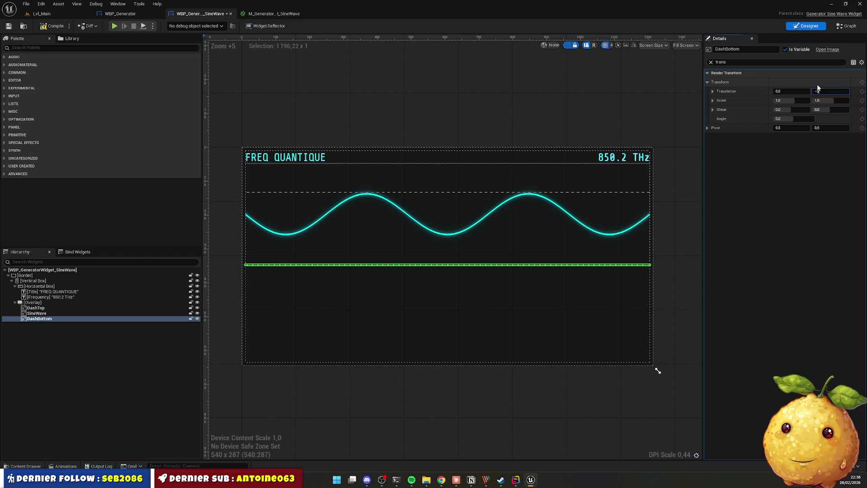
key("Return")
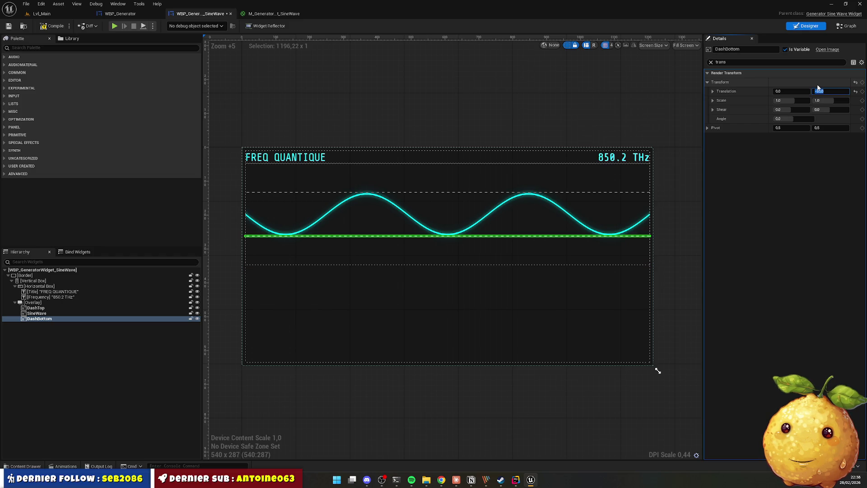
left_click(681, 247)
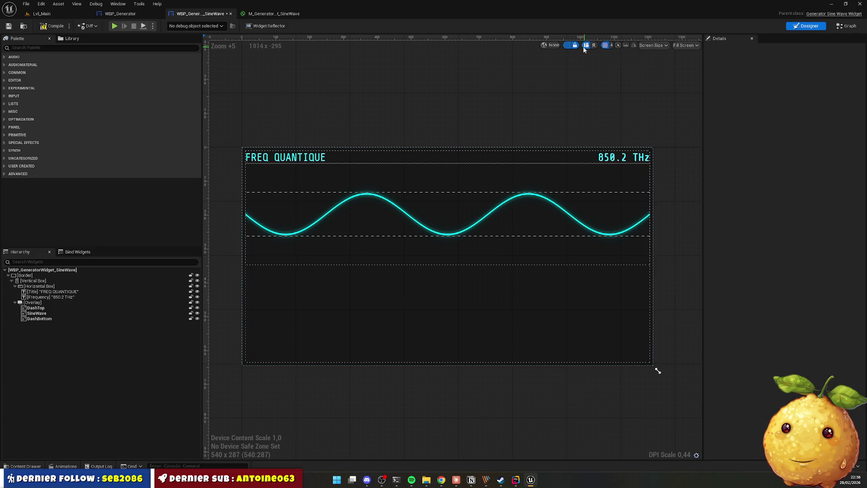
left_click(568, 46)
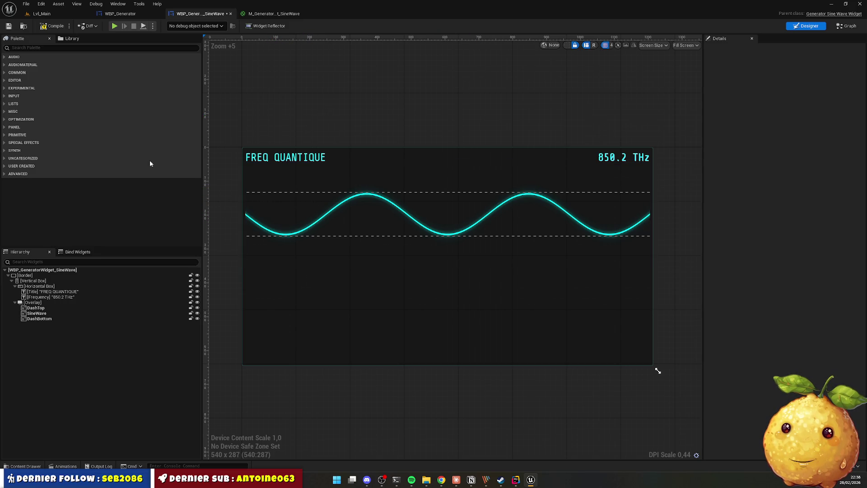
Resize the sine-wave preview to 351 x 137 and check it inside WBP_Generator.
mouse_move(655, 368)
left_mouse_down()
mouse_move(647, 225)
mouse_move(649, 258)
mouse_move(544, 266)
mouse_move(514, 255)
left_mouse_up()
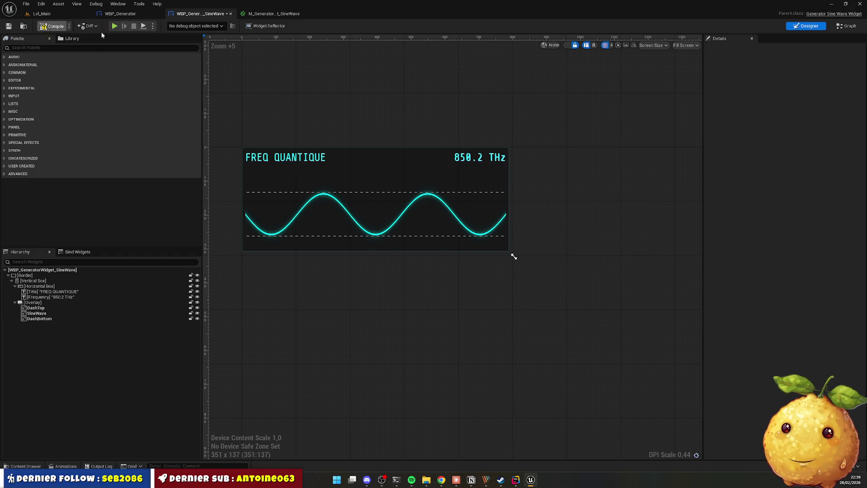
left_click(123, 14)
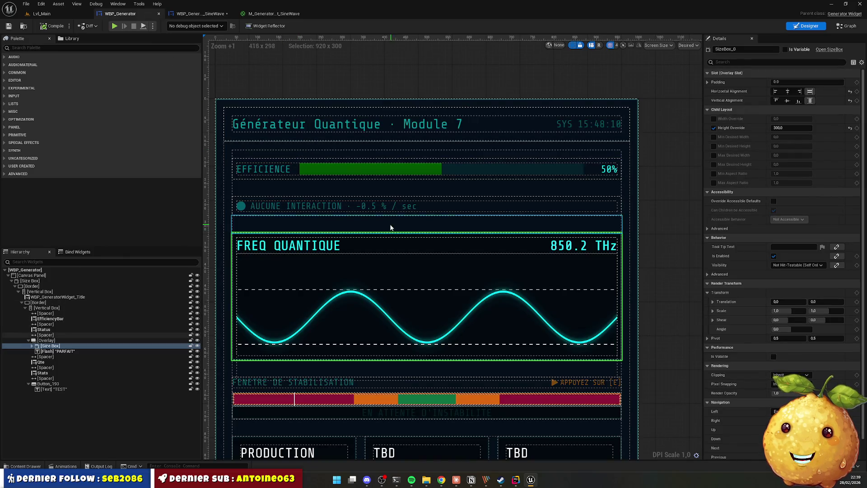
scroll(419, 293, "up", 1)
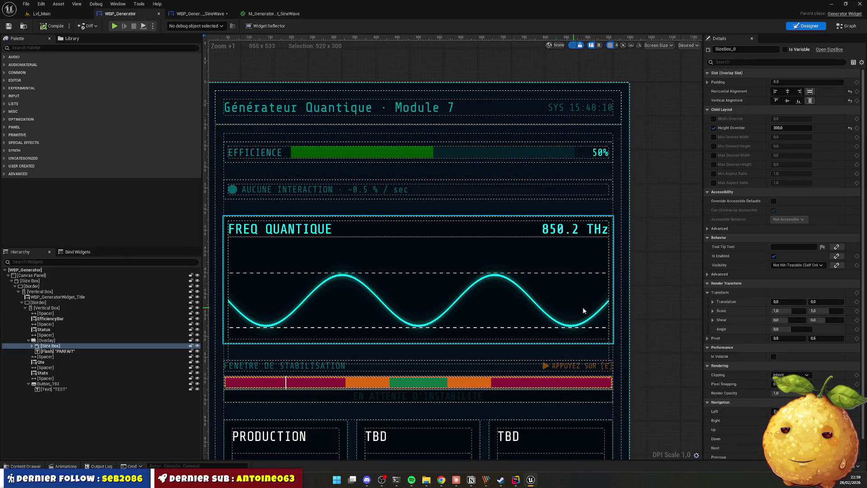
left_click(649, 300)
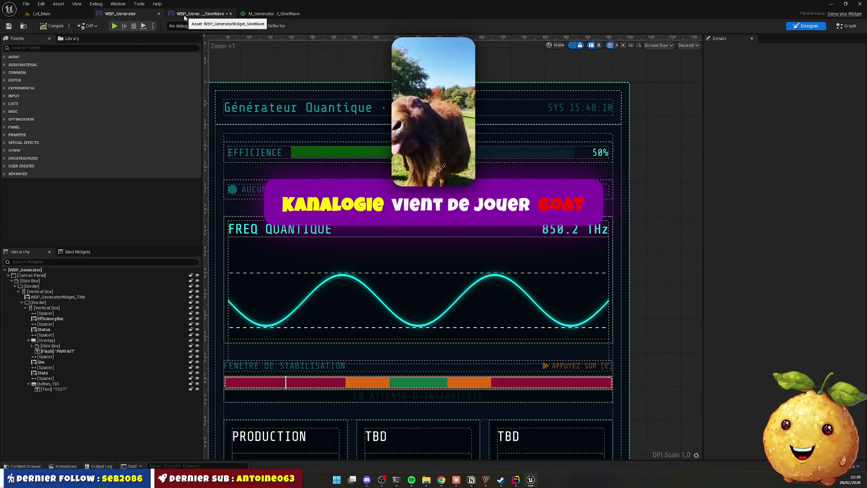
left_click(184, 16)
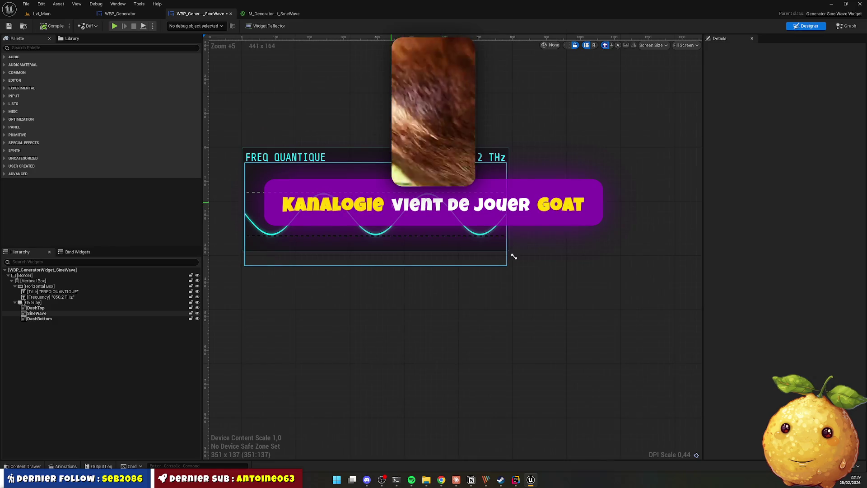
Set the SineWave brush Image Size Y to 200.
left_click(36, 313)
double_click(734, 62)
type("size")
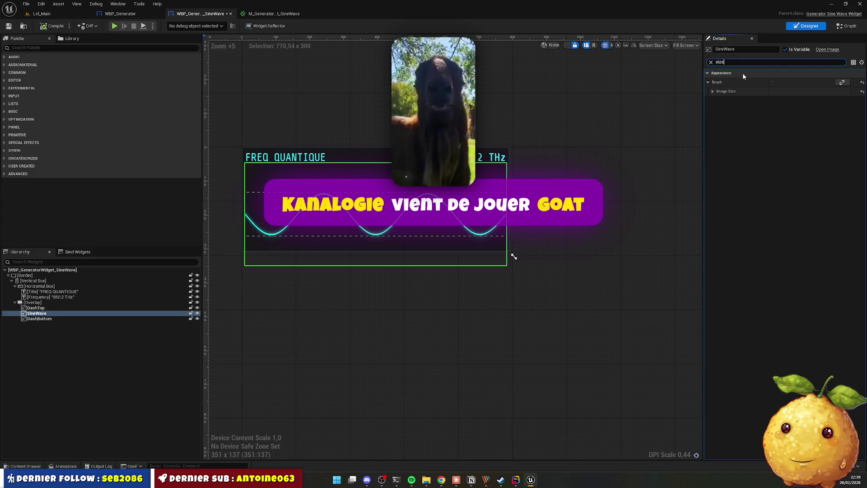
left_click(713, 91)
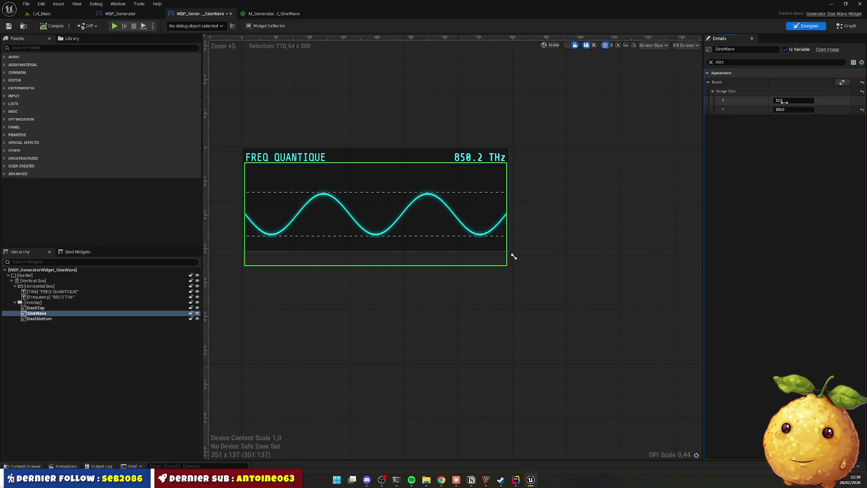
left_click(791, 109)
type("200")
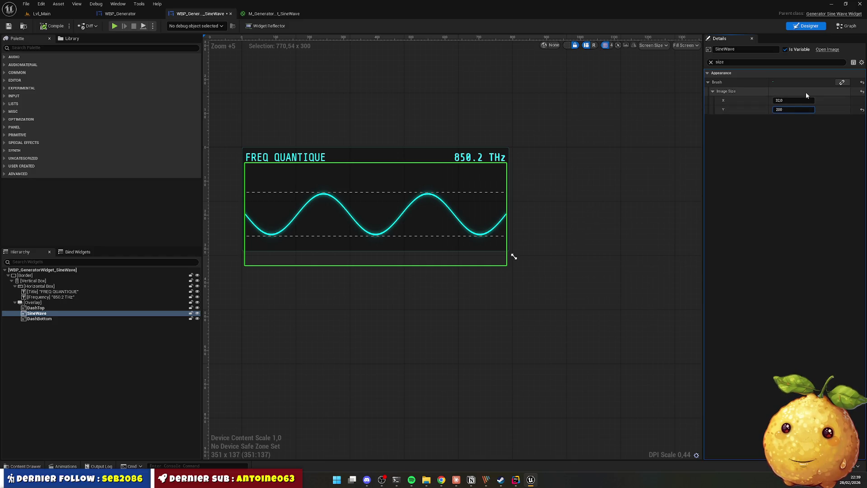
key("Return")
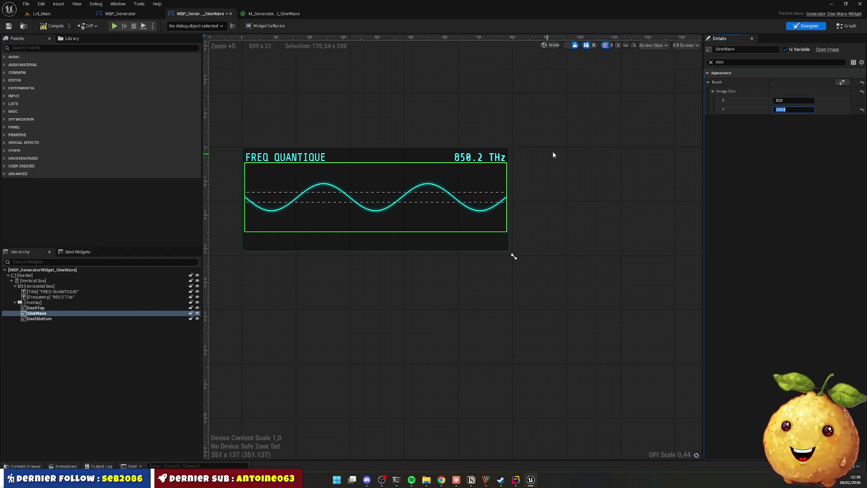
Set DashTop Translation Y to 55 and DashBottom to -55.
left_click(140, 308)
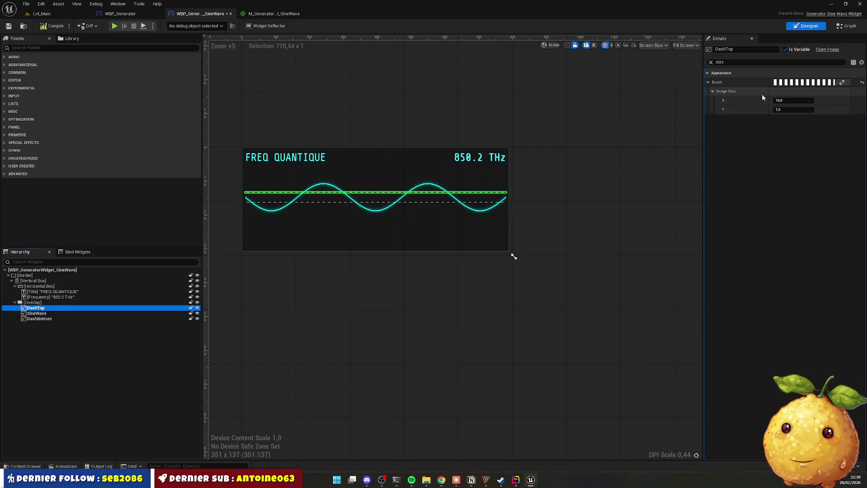
left_click(731, 65)
type("trans")
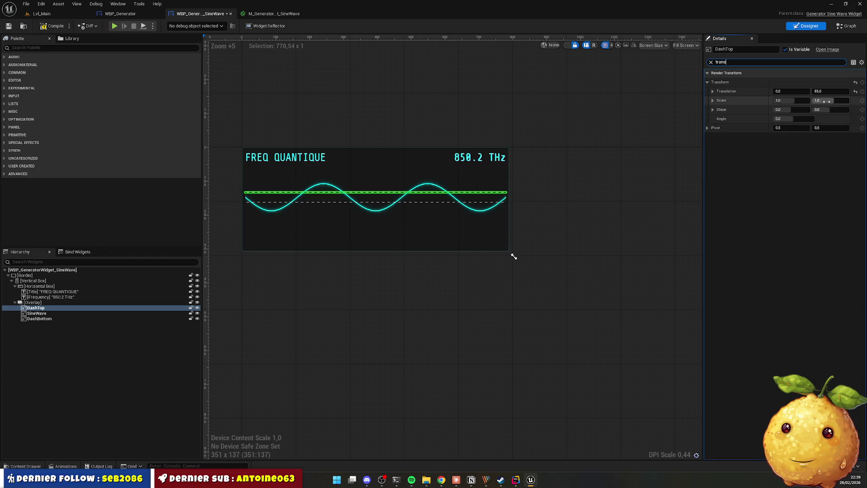
left_click(836, 91)
type("60")
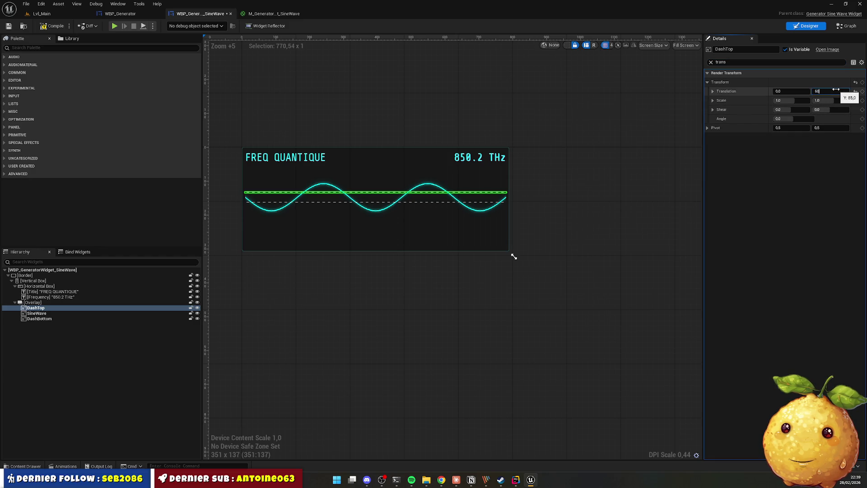
key("Return")
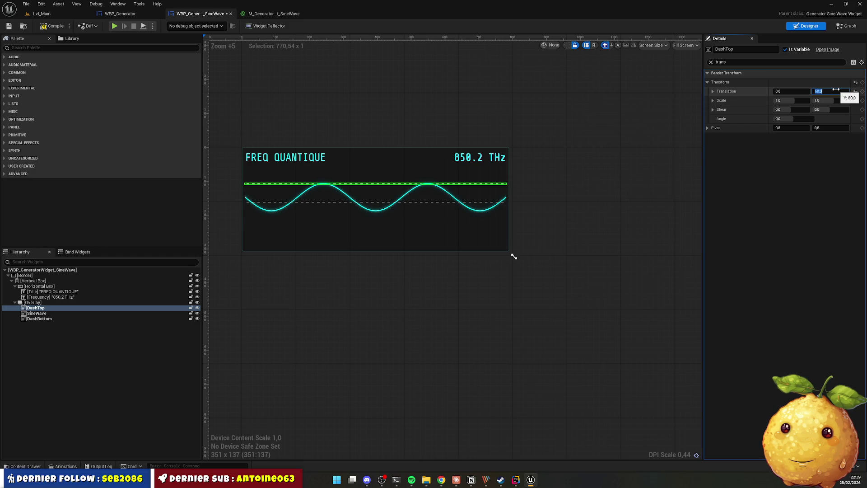
type("55")
key("Return")
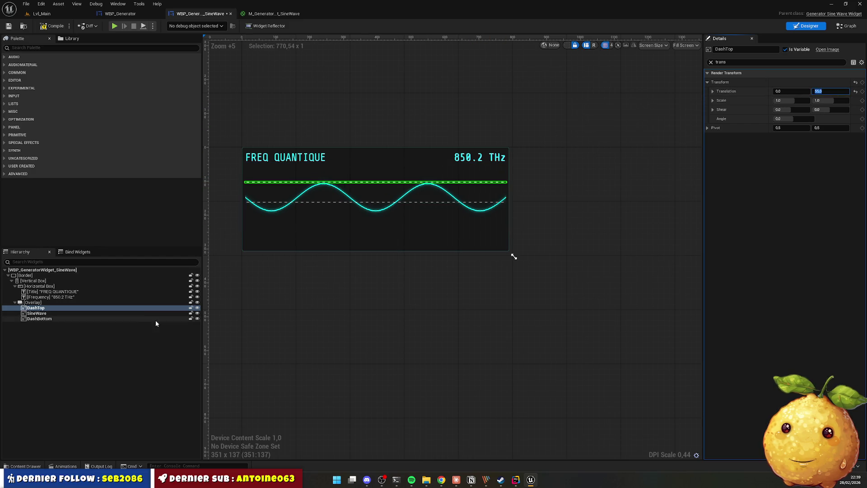
left_click(40, 318)
left_click(831, 90)
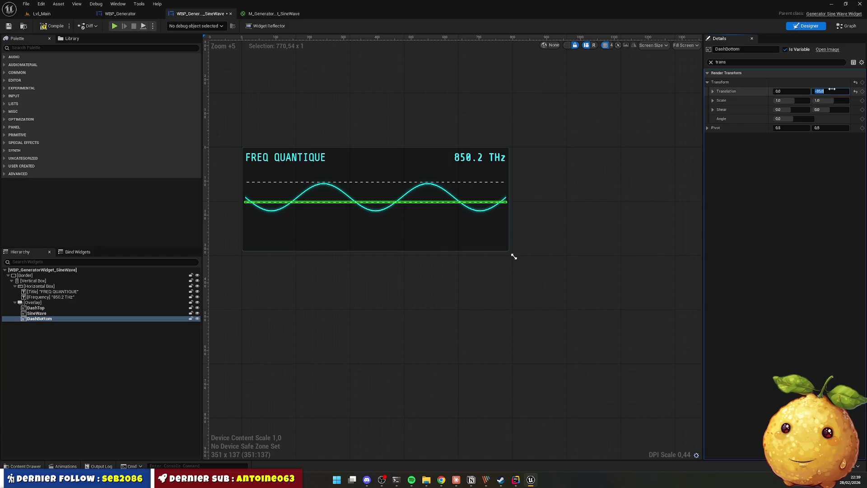
type("-55")
key("Return")
left_click(664, 135)
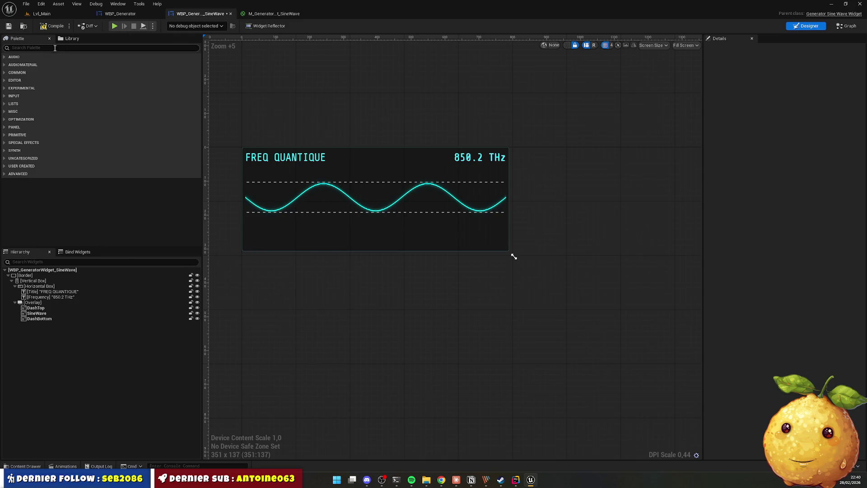
Replace the Size Box wrapper with its SineWave child in the Hierarchy.
left_click(128, 17)
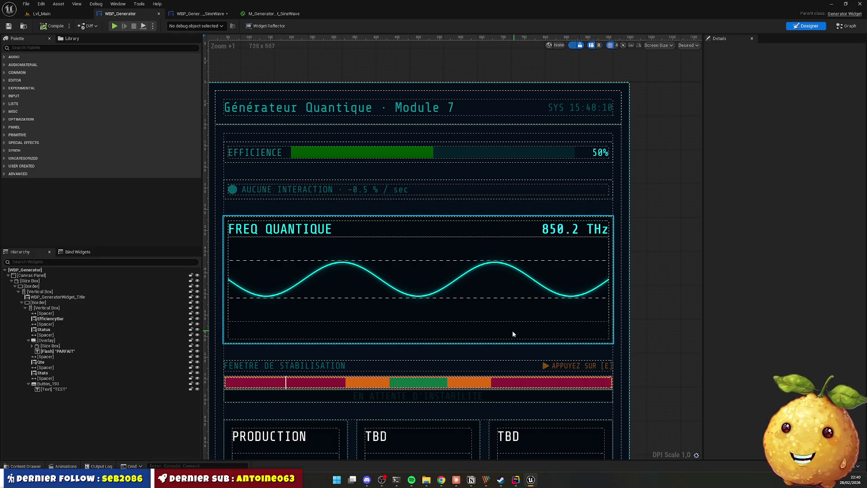
left_click(403, 272)
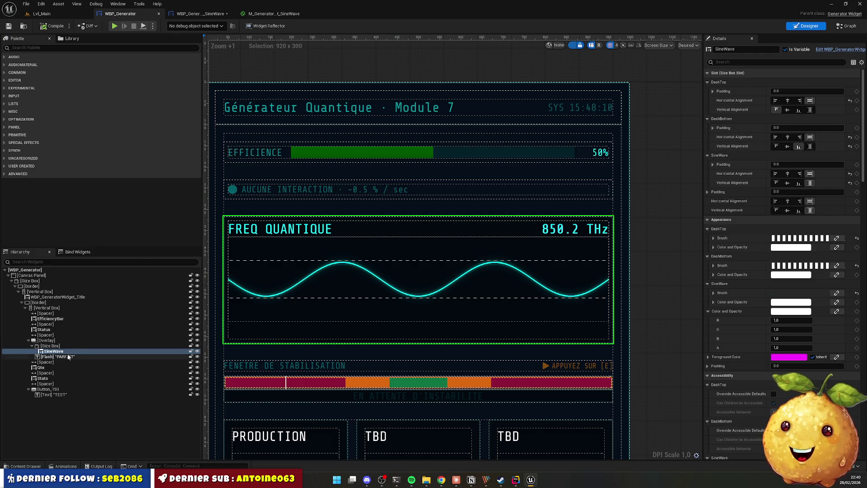
left_click(50, 346)
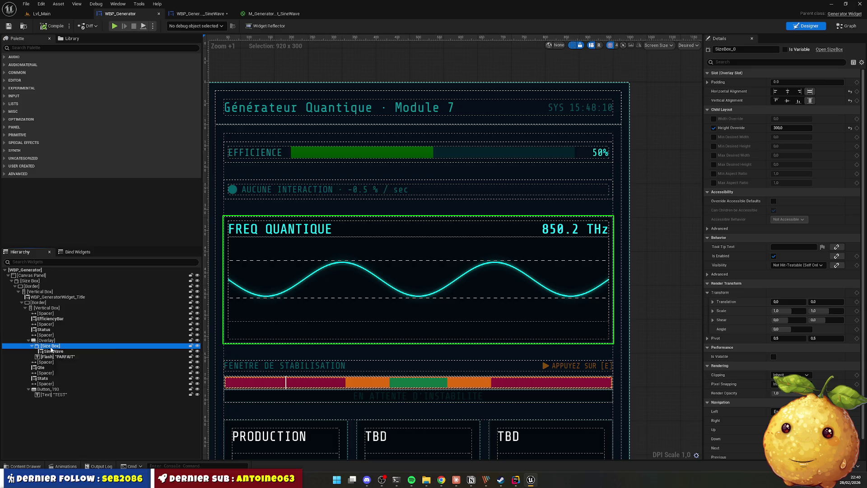
right_click(51, 347)
mouse_move(81, 420)
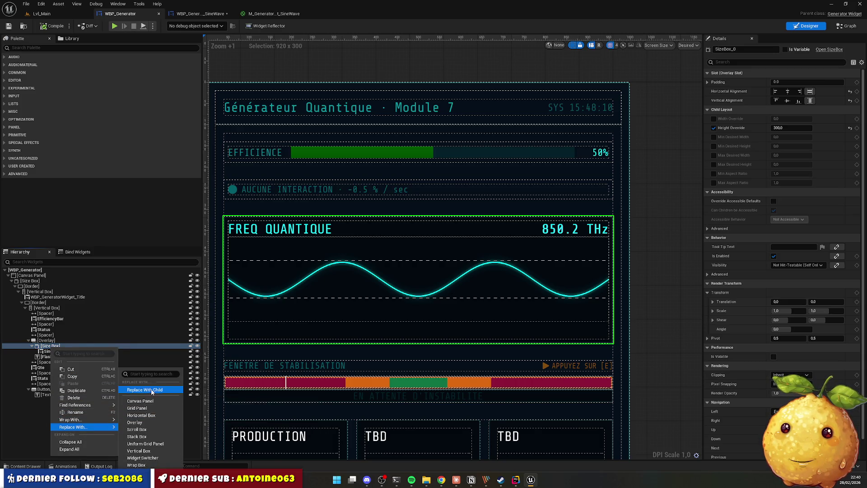
left_click(136, 390)
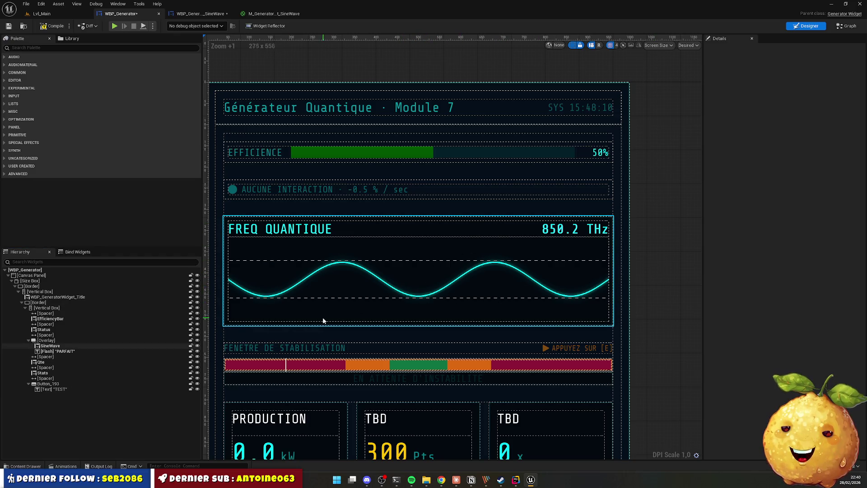
Compile and save the WBP_Generator widget blueprint.
left_click(48, 28)
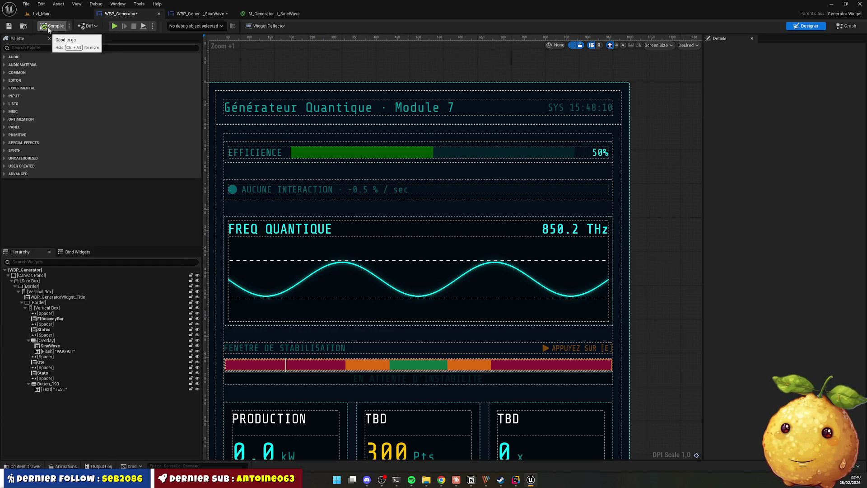
key("ctrl+shift+s")
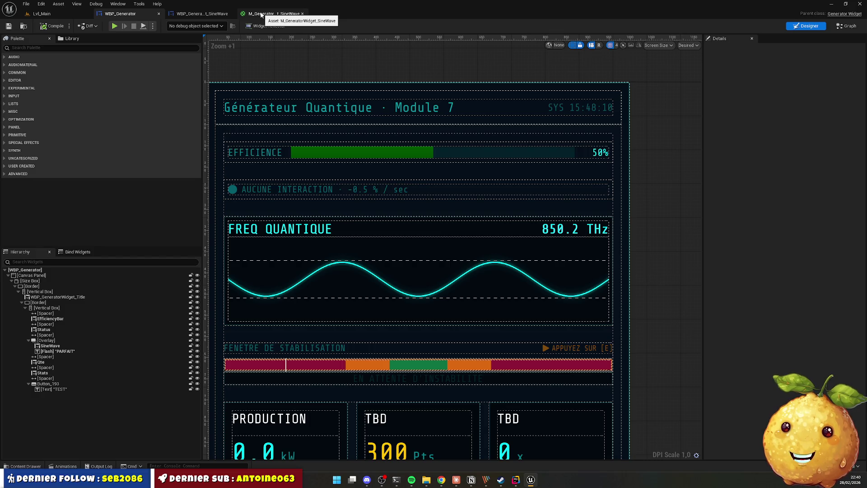
scroll(538, 270, "down", 2)
left_click(538, 270)
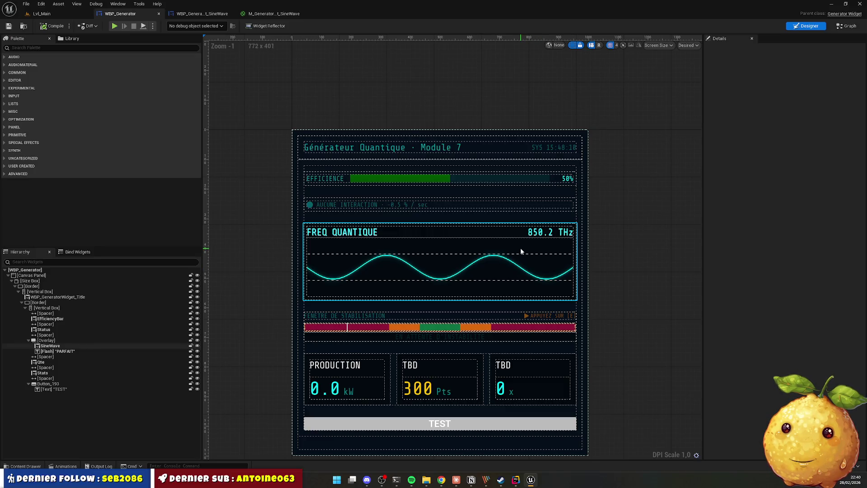
key("Escape")
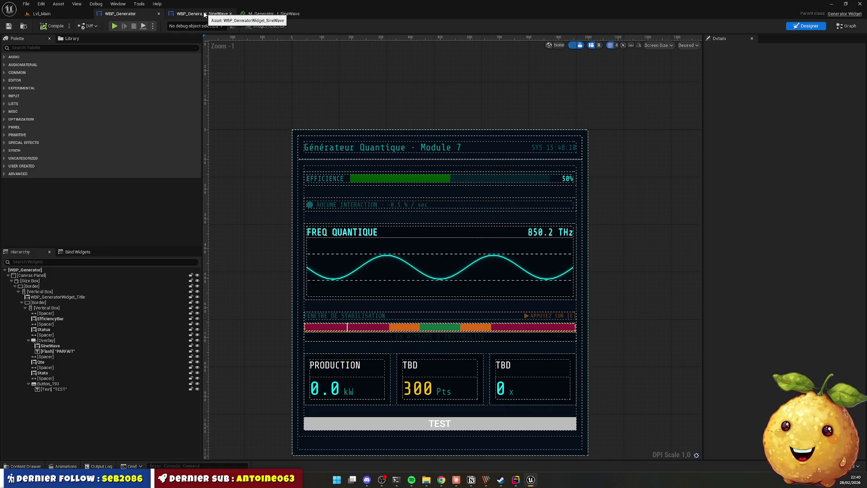
left_click(516, 479)
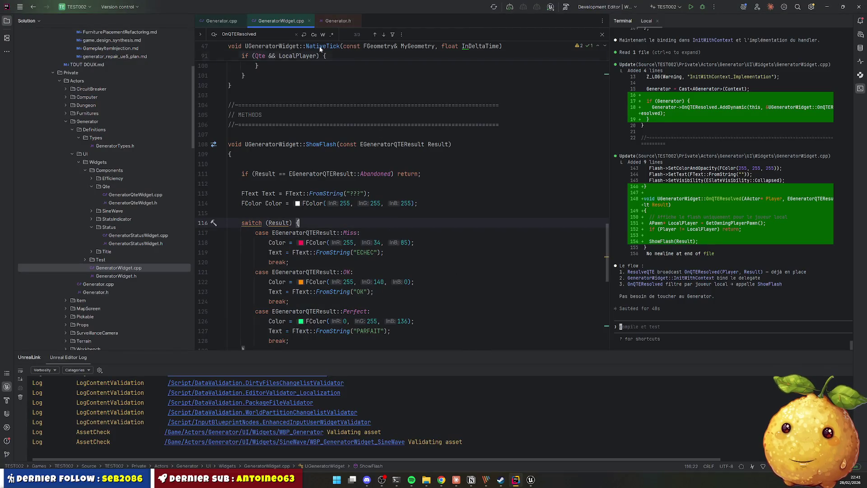
Change QTEDuration in Generator.h from 10.0f to 1.2f.
left_click(337, 21)
scroll(372, 178, "down", 10)
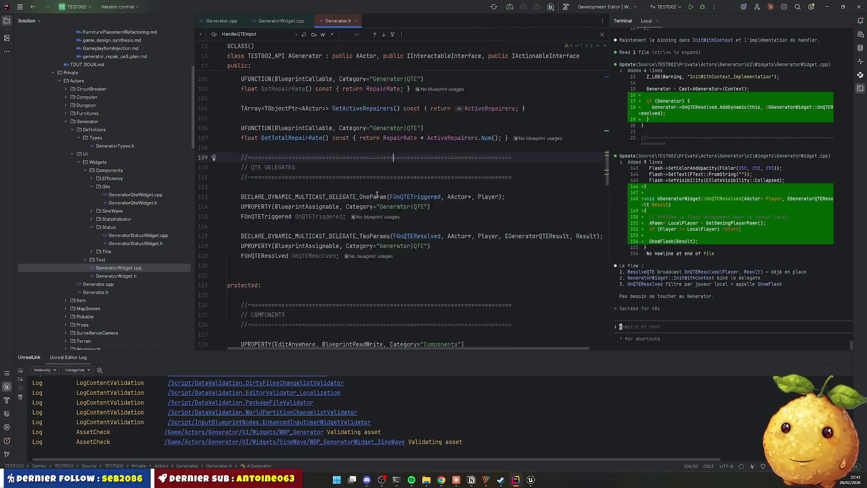
scroll(372, 178, "down", 2)
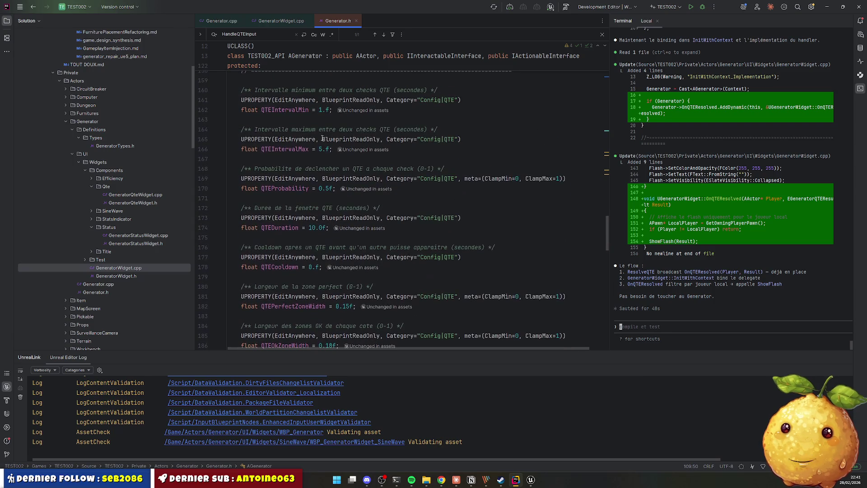
double_click(313, 228)
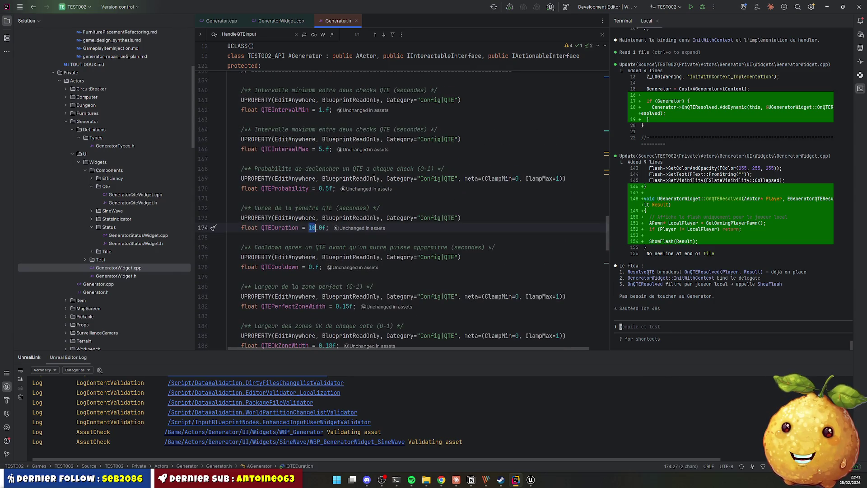
type("1.2")
key("Delete")
key("Delete")
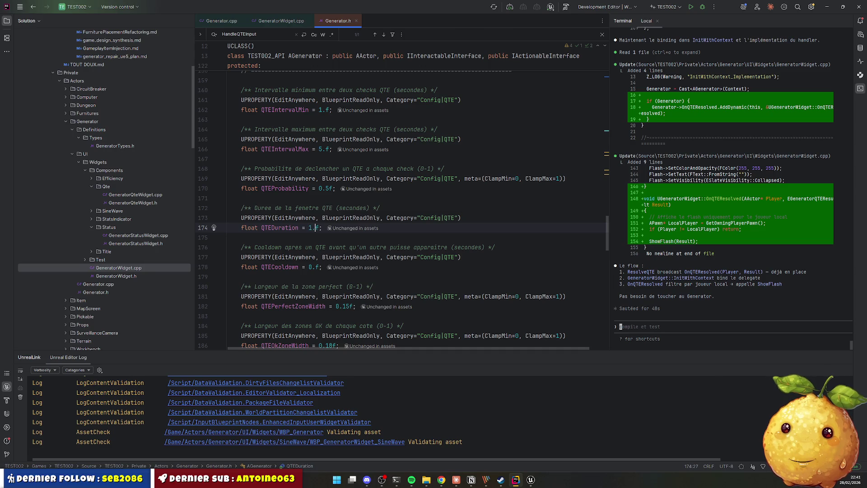
key("Down")
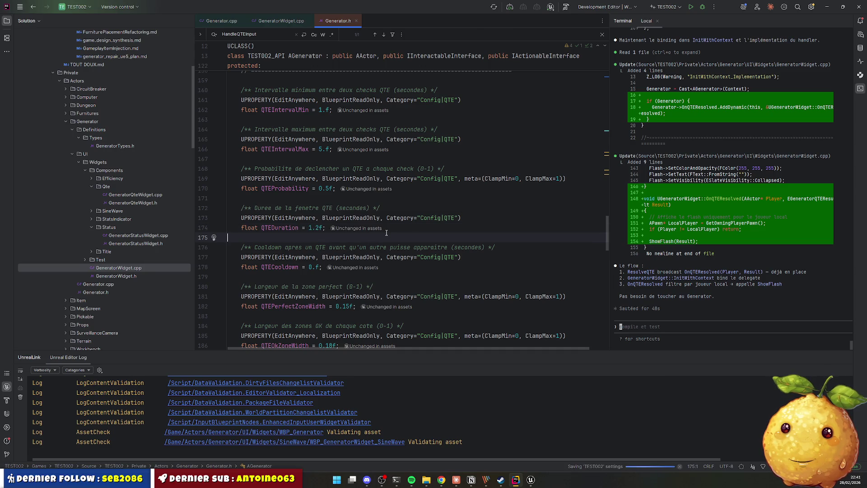
Hot-reload the change with Live Coding (Ctrl+Alt+F11) and test it in a play session.
key("ctrl+alt+F11")
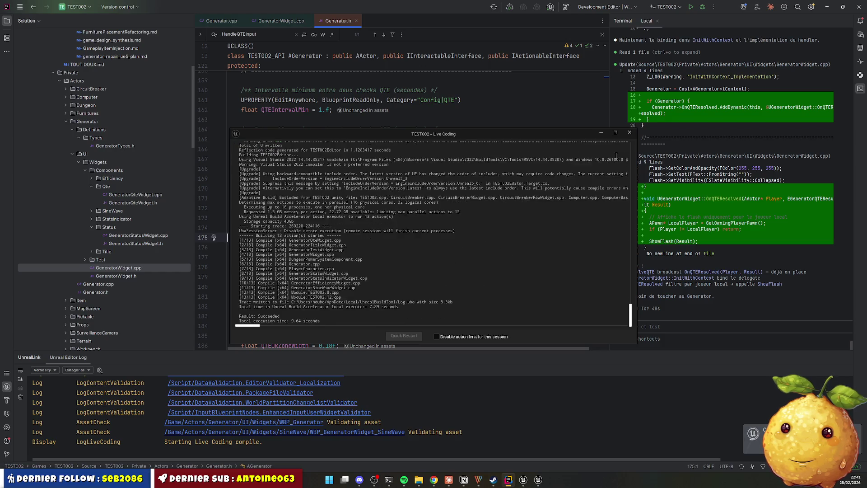
left_click(629, 134)
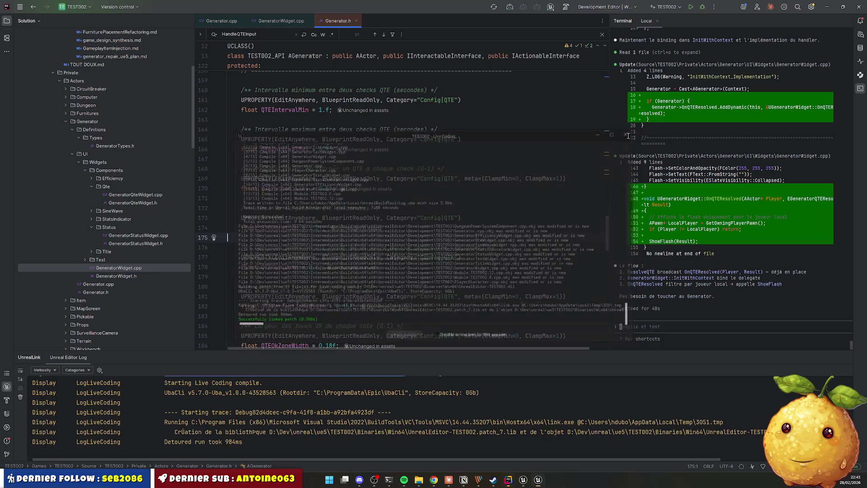
key("alt+Tab")
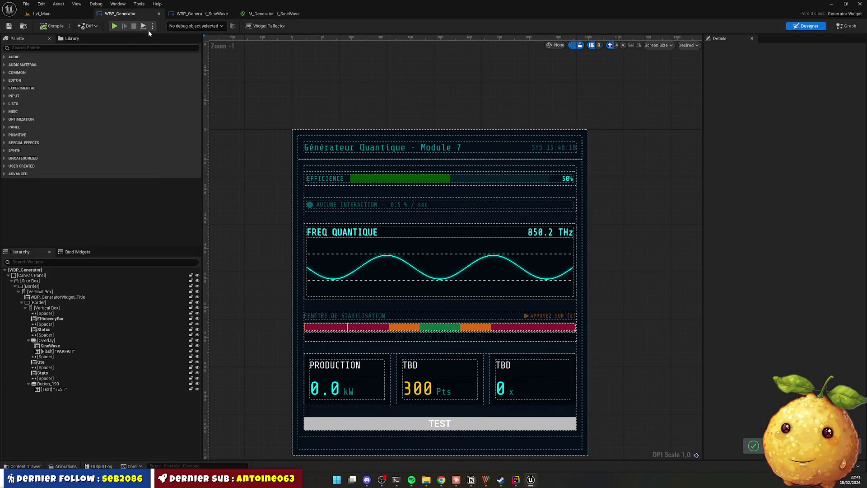
left_click(114, 26)
key("Escape")
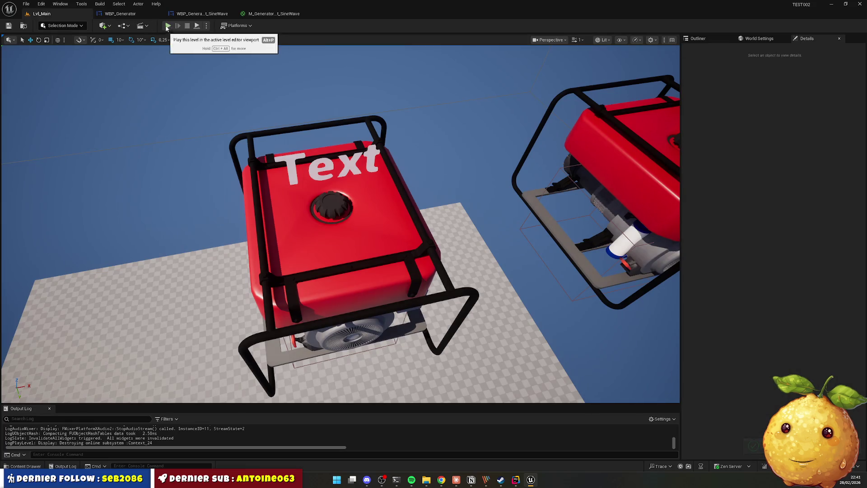
key("alt+p")
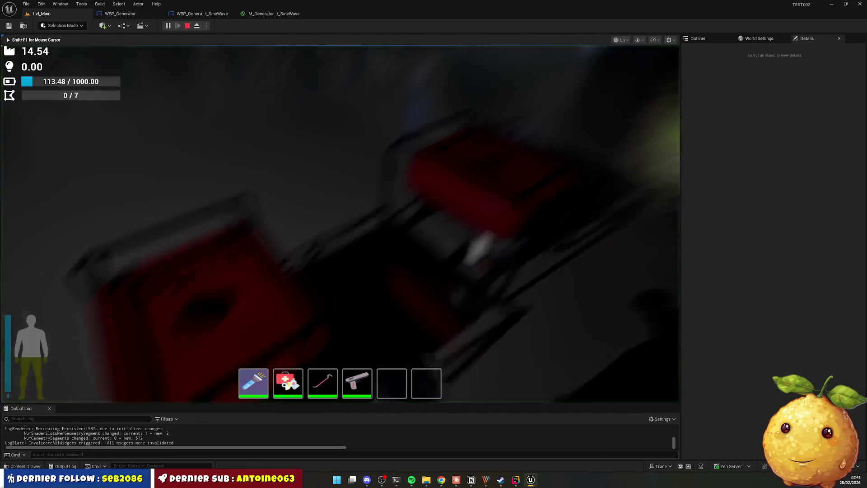
key("e")
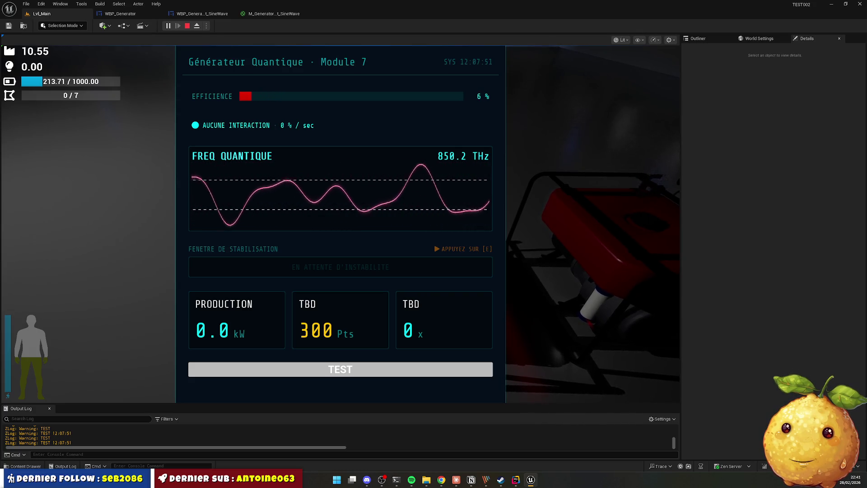
key("e")
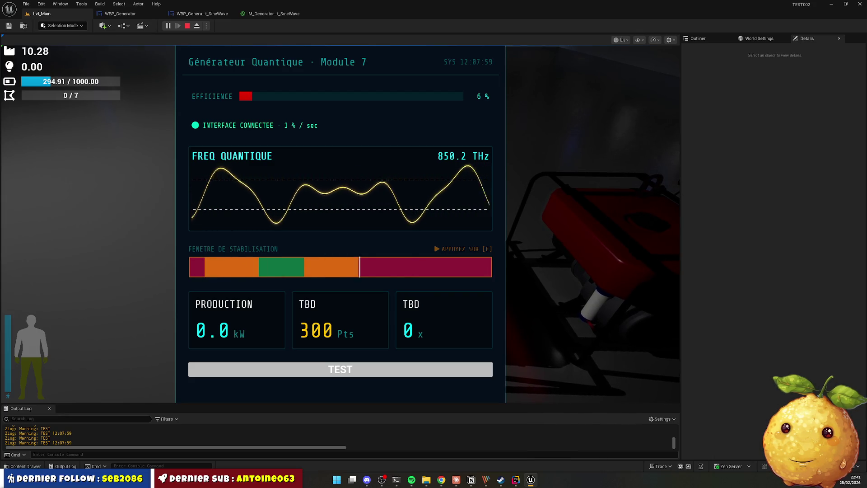
key("e")
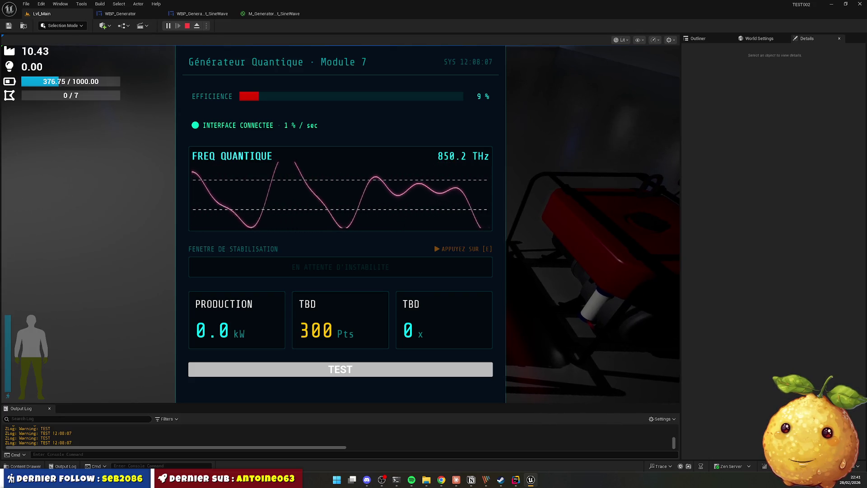
key("e")
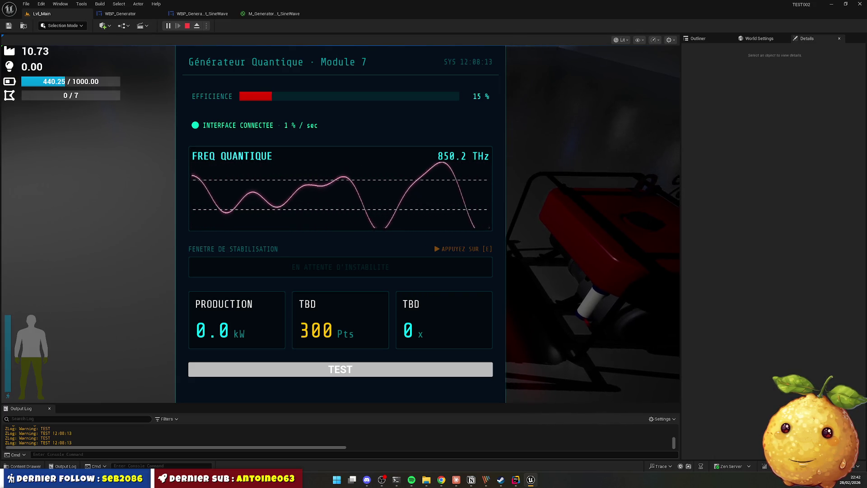
key("e")
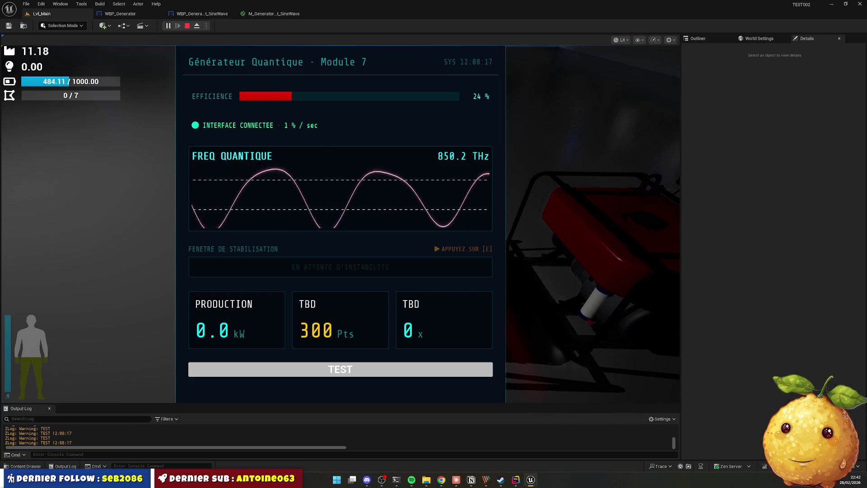
key("Escape")
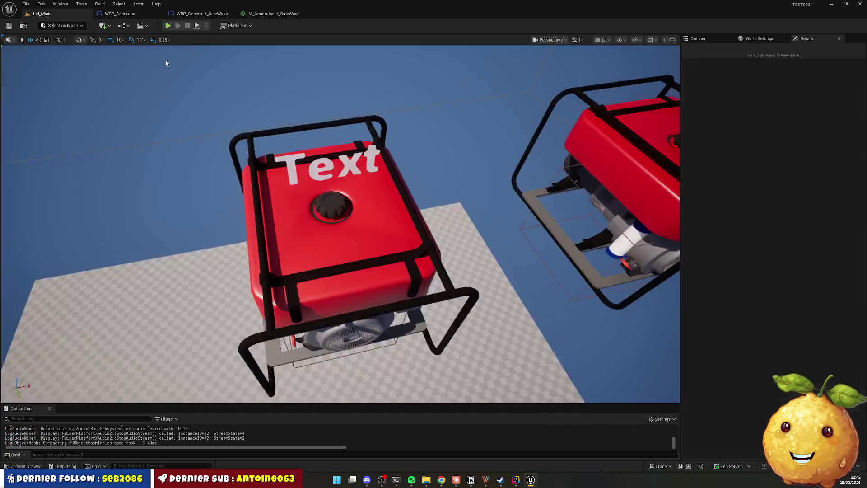
left_click(514, 479)
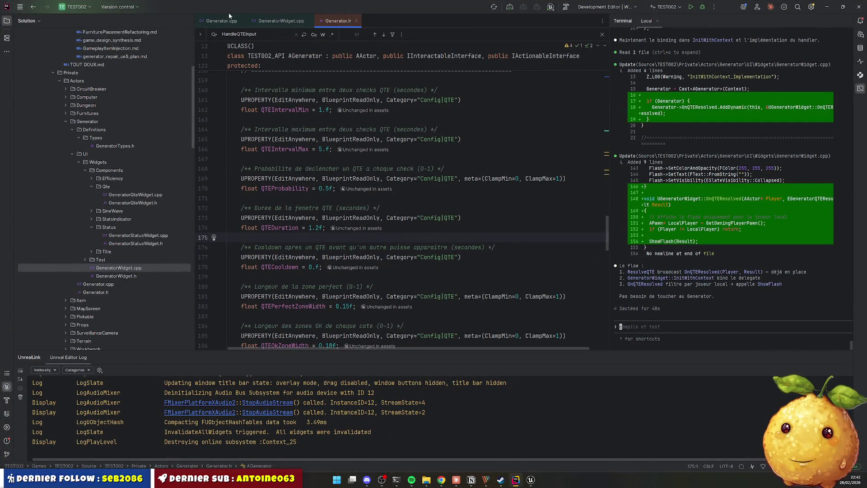
Comment out the Flash visibility lines in NativePreConstruct and NativeOnInitialized of GeneratorWidget.cpp.
double_click(146, 238)
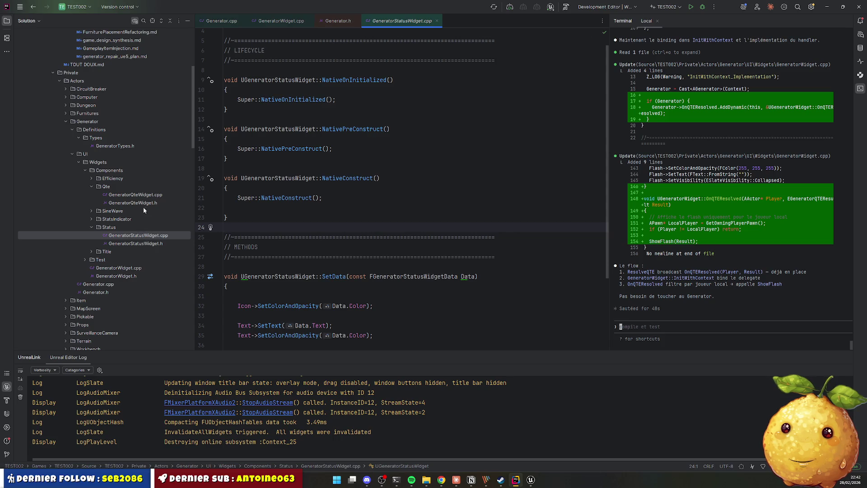
double_click(127, 268)
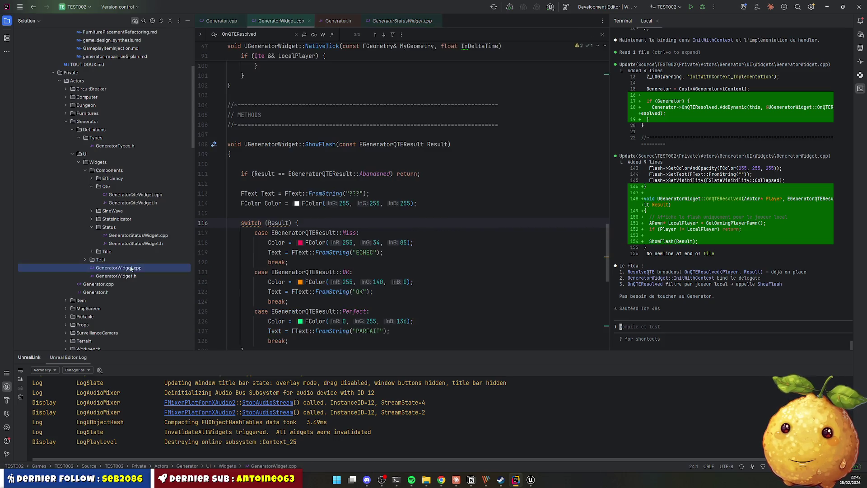
scroll(371, 150, "up", 10)
scroll(344, 147, "up", 4)
scroll(314, 142, "down", 3)
left_click(329, 213)
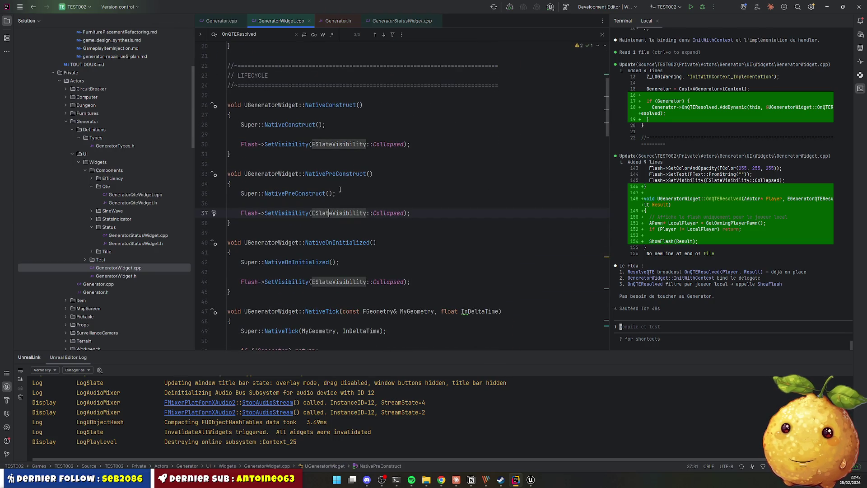
type("//")
left_click(343, 282)
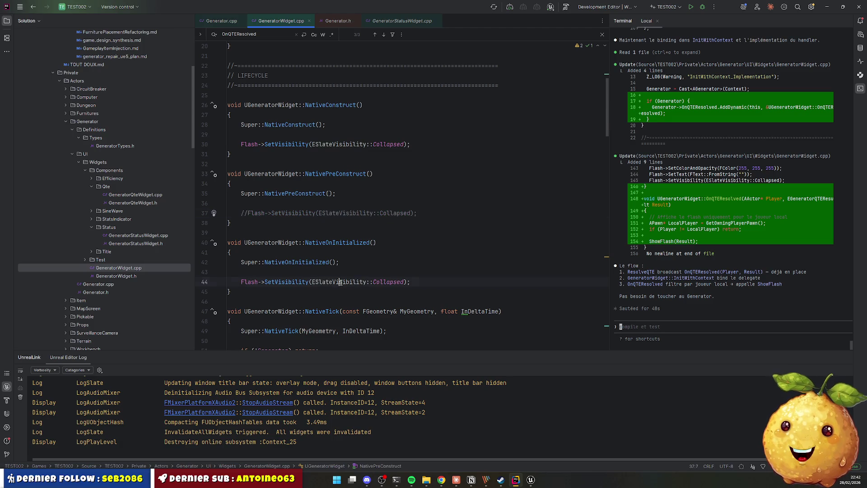
key("Home")
type("//")
key("Up")
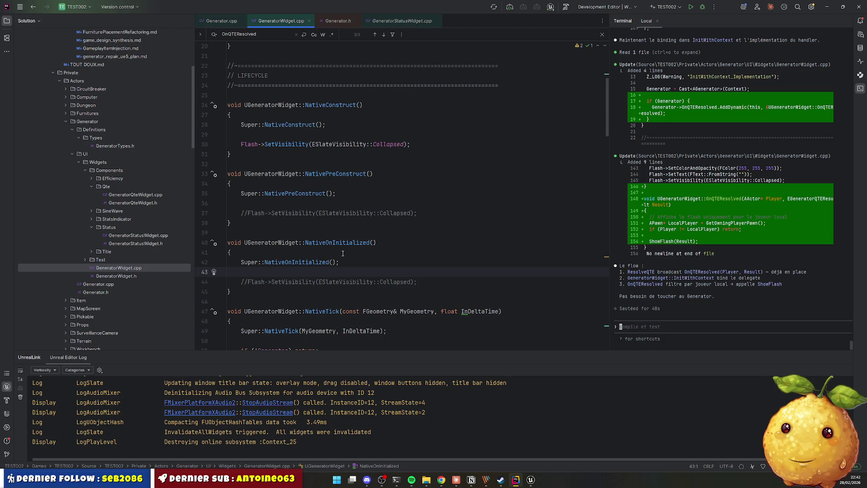
Live-compile the changes with Ctrl+Alt+F11 and return to Unreal Editor.
key("ctrl+alt+F11")
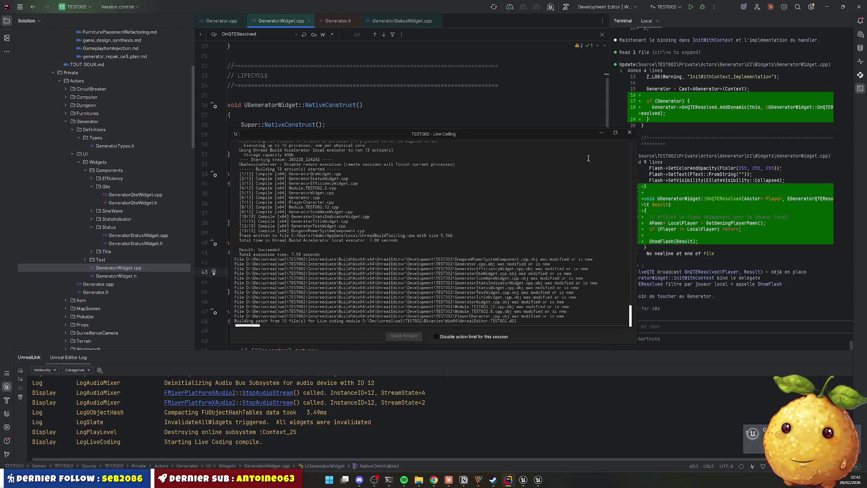
left_click(630, 132)
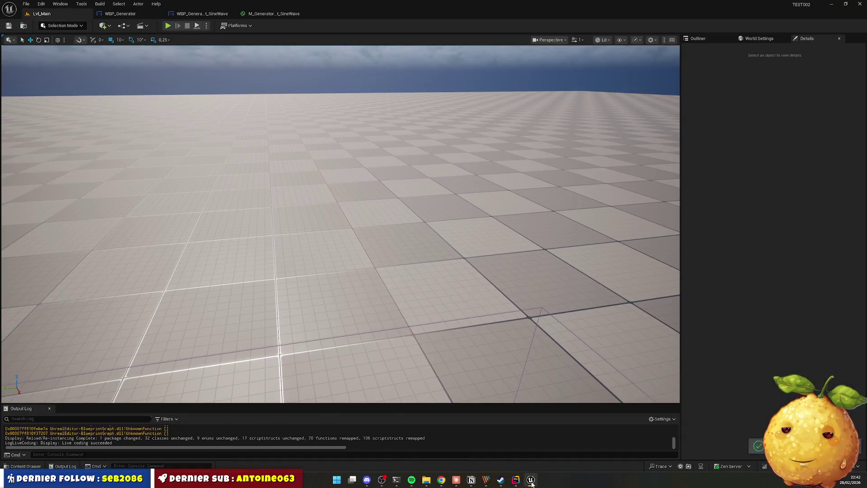
left_click(531, 479)
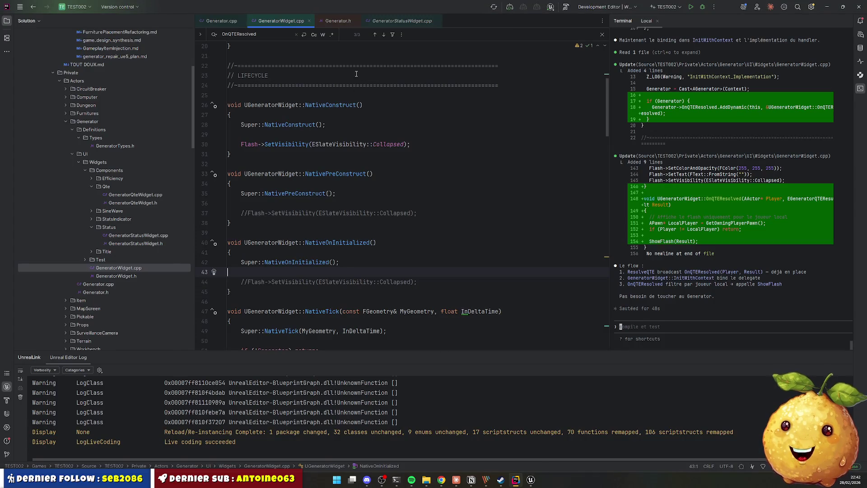
left_click(531, 480)
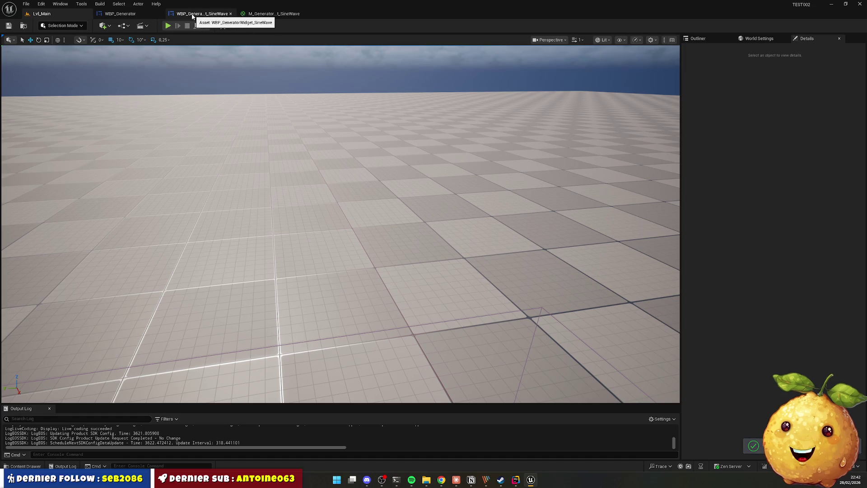
Inspect the FREQ QUANTIQUE title and frequency texts with the Details filter cleared.
left_click(193, 14)
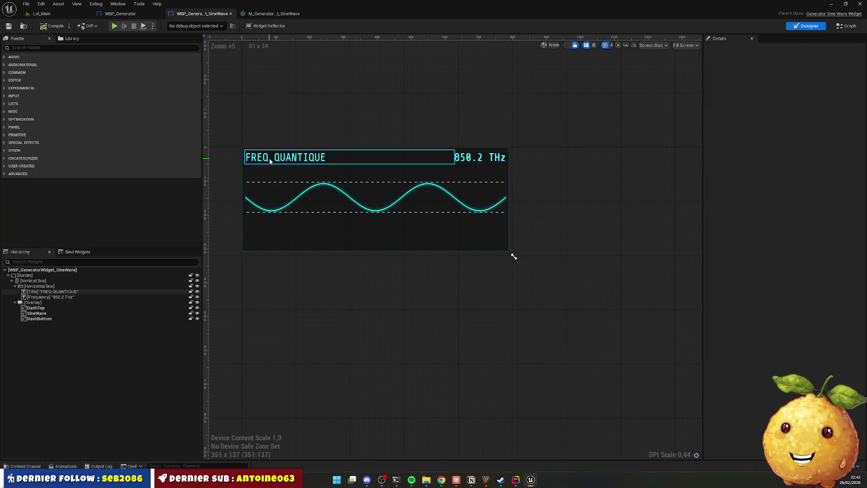
left_click(393, 159)
left_click(487, 158, "ctrl")
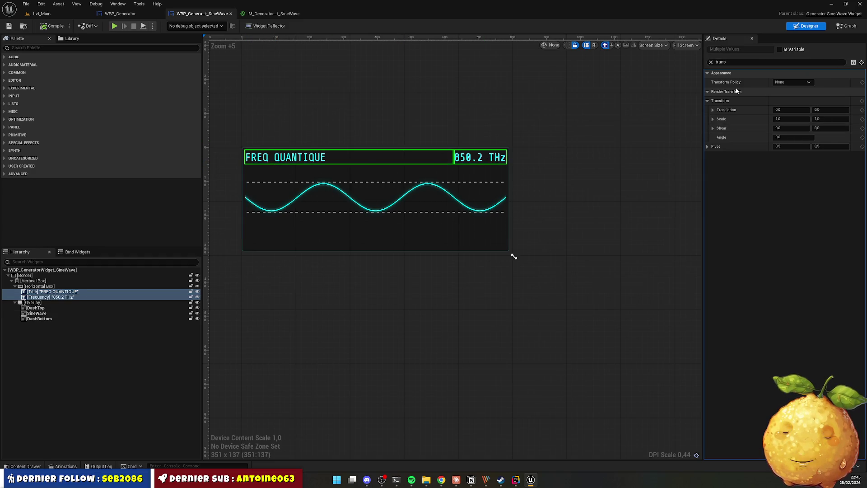
left_click(712, 63)
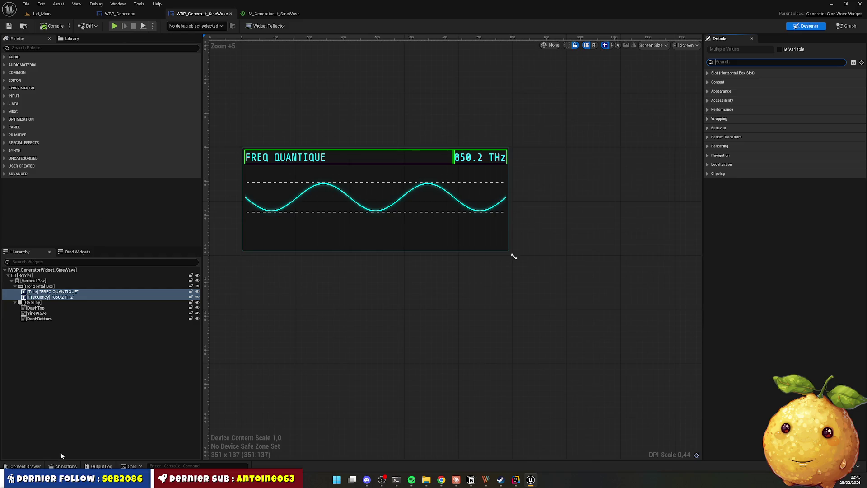
left_click(120, 14)
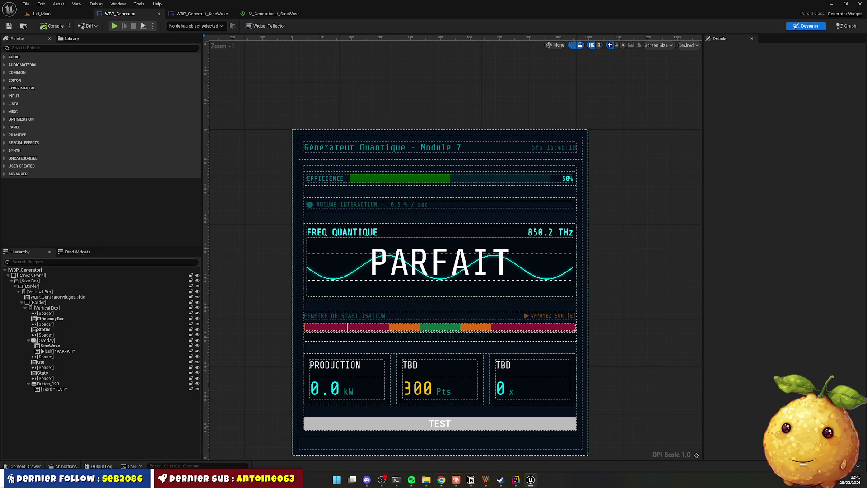
Open WBP_Generator_Widget_Status from the Content Drawer's Widgets > Status folder.
left_click(441, 481)
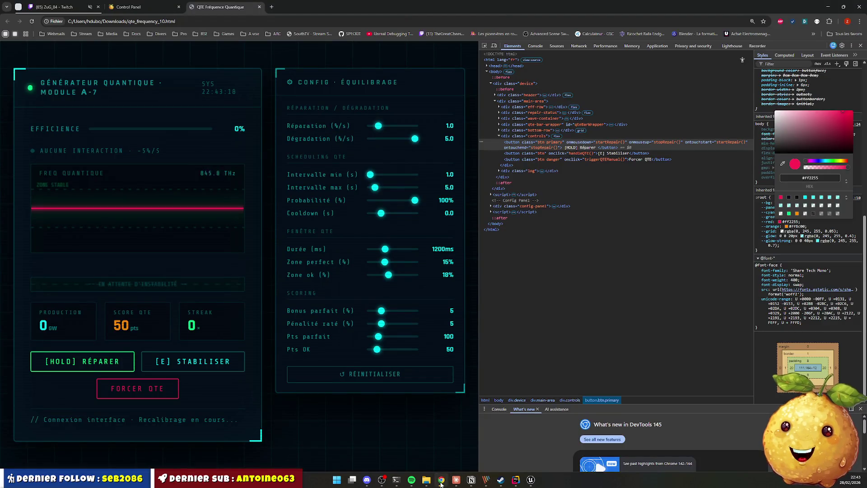
left_click(442, 480)
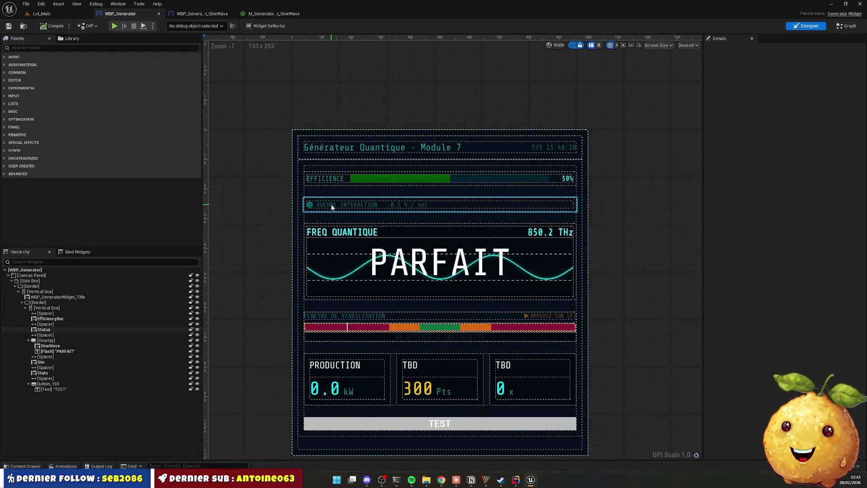
left_click(25, 466)
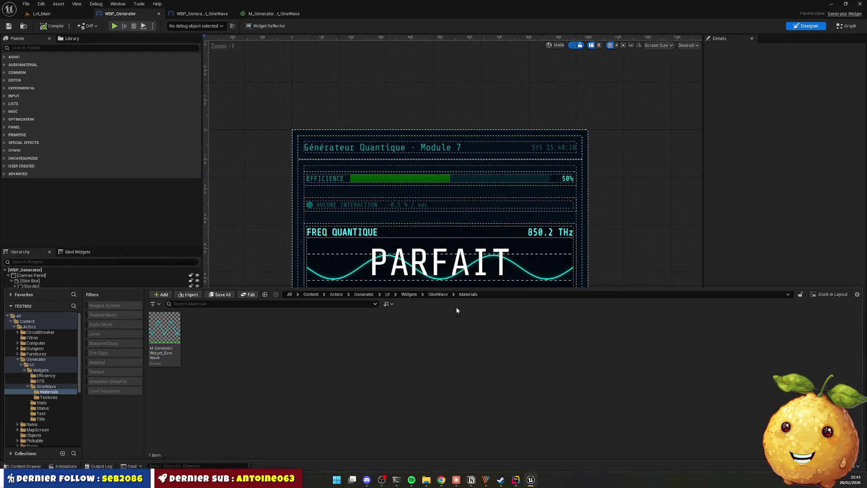
left_click(436, 294)
left_click(409, 294)
double_click(302, 327)
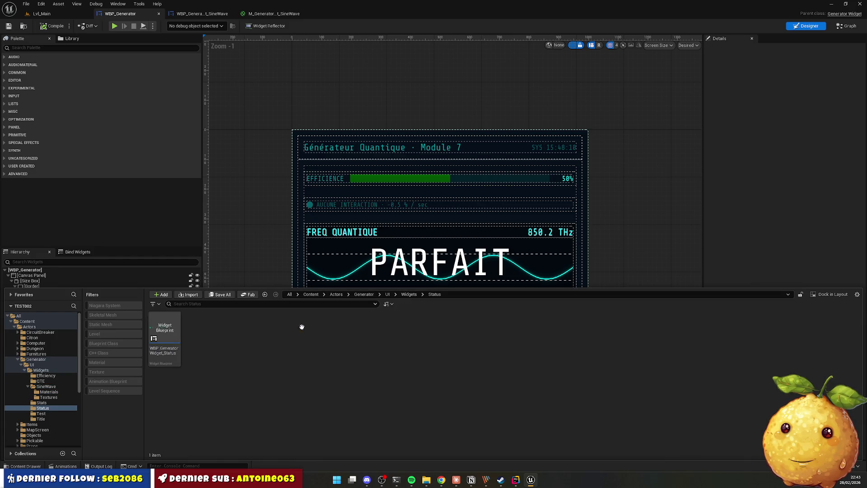
double_click(158, 329)
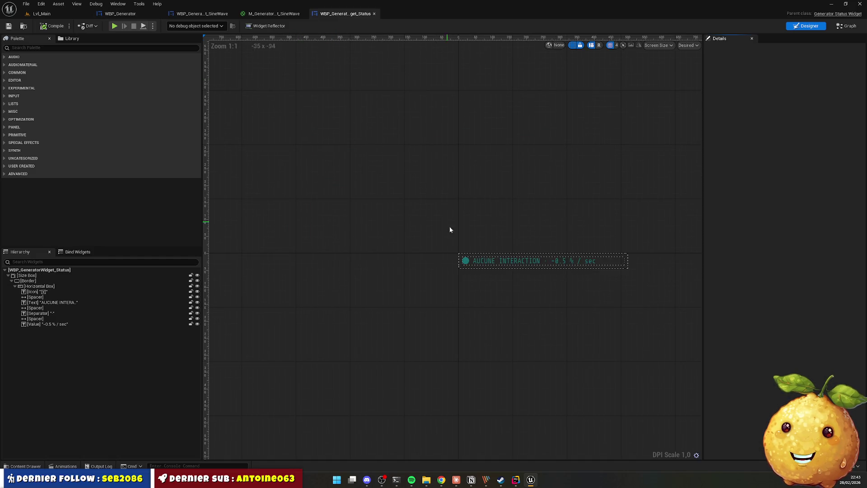
Look up the AUCUNE INTERACTION text's font size with a 'size' Details search.
left_click(506, 260)
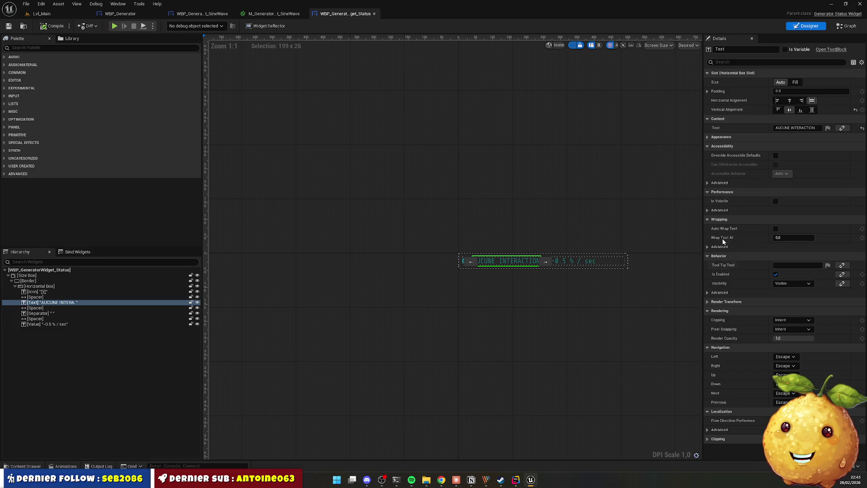
left_click(742, 62)
type("siz")
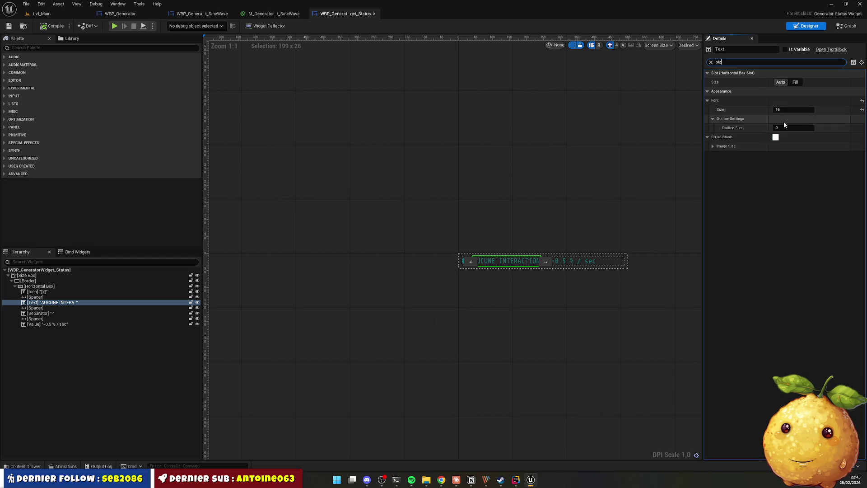
left_click(203, 13)
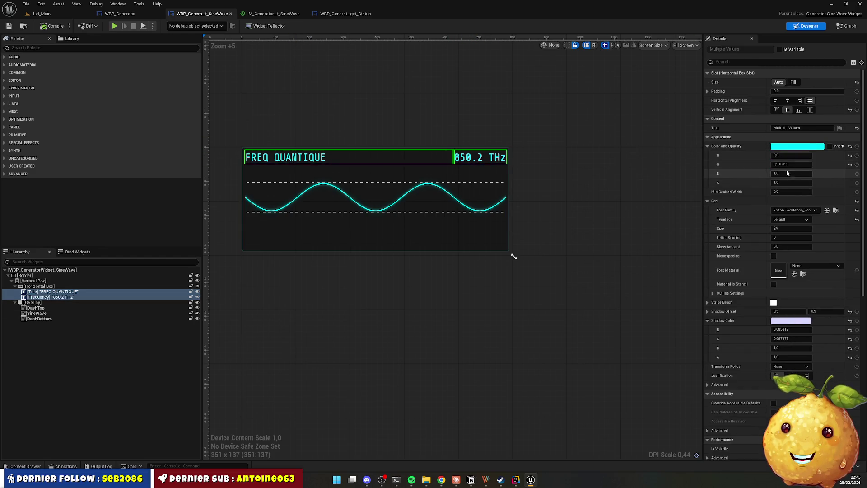
Set the FREQ QUANTIQUE and 850.2 THz header texts to font size 16.
left_click(790, 229)
type("16")
key("Return")
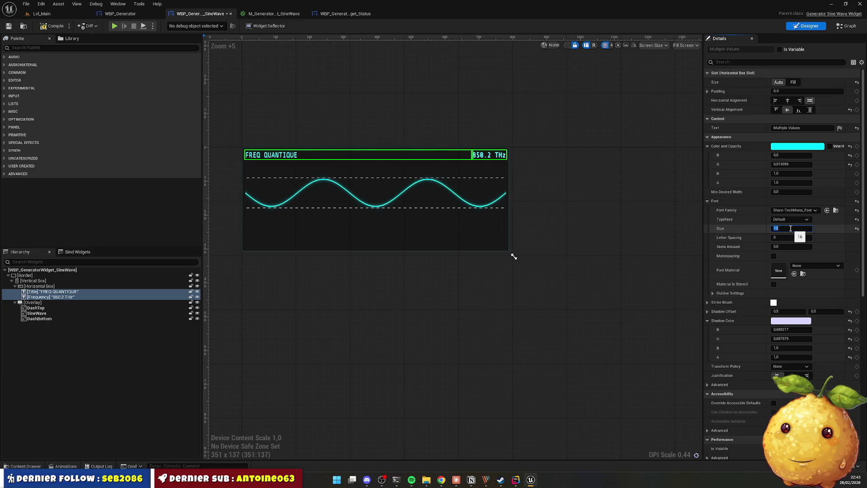
left_click(446, 324)
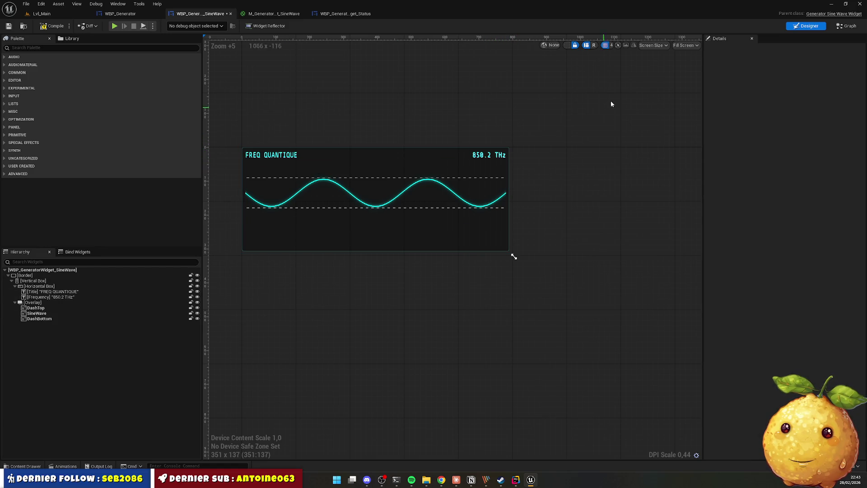
Preview the widget at Desired size, save it, and switch to Claude.
left_click(686, 45)
left_click(689, 80)
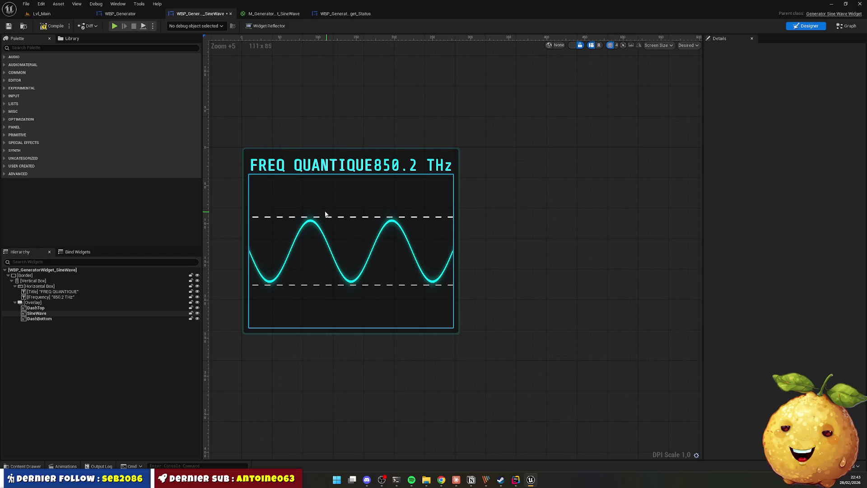
left_click(8, 26)
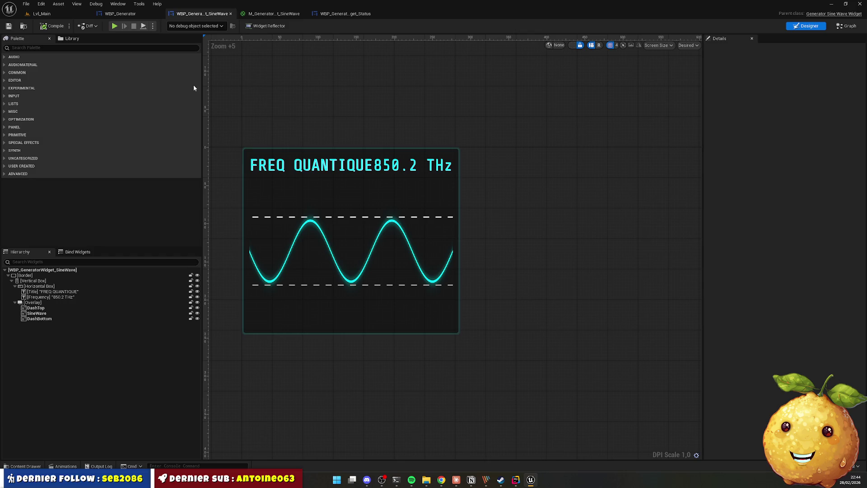
left_click(456, 480)
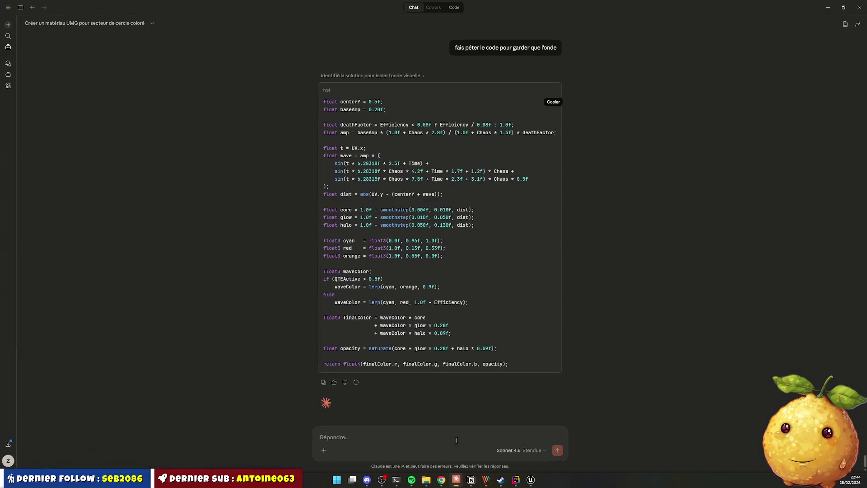
Ask Claude how to make text glow with a neon blur, then ask about a text material.
type("comment je blur (effet neon) un text ?")
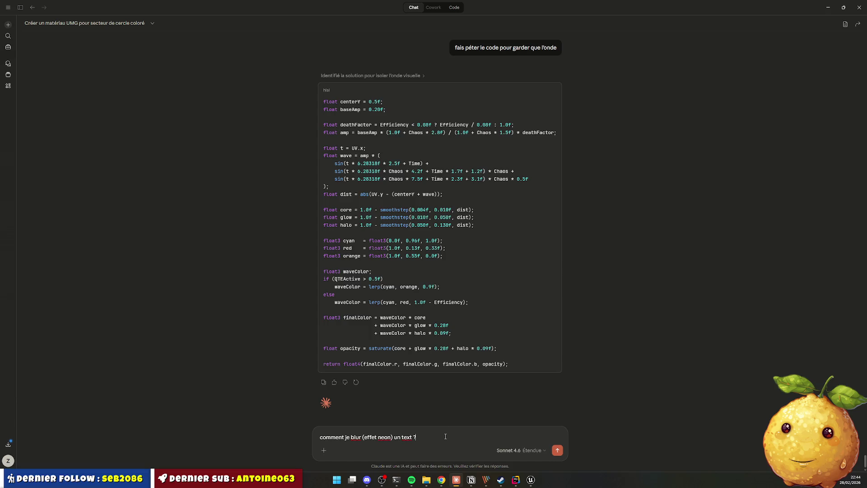
key("Return")
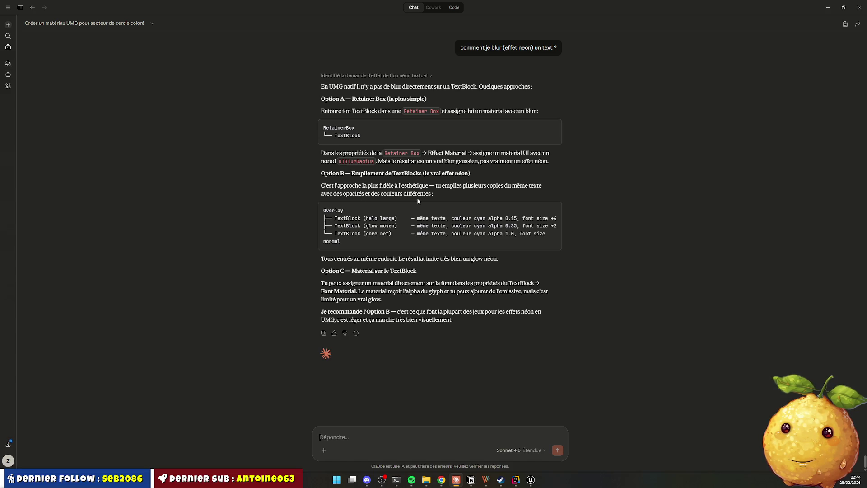
left_click(369, 428)
type("n")
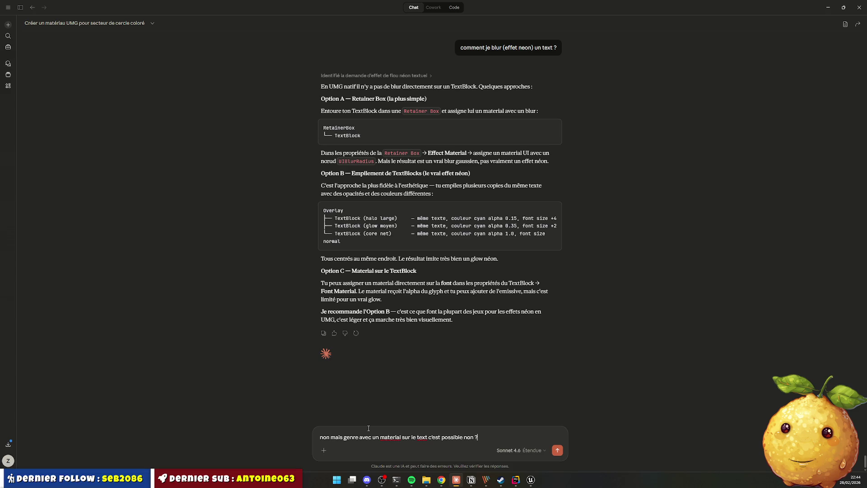
key("Return")
left_click(531, 479)
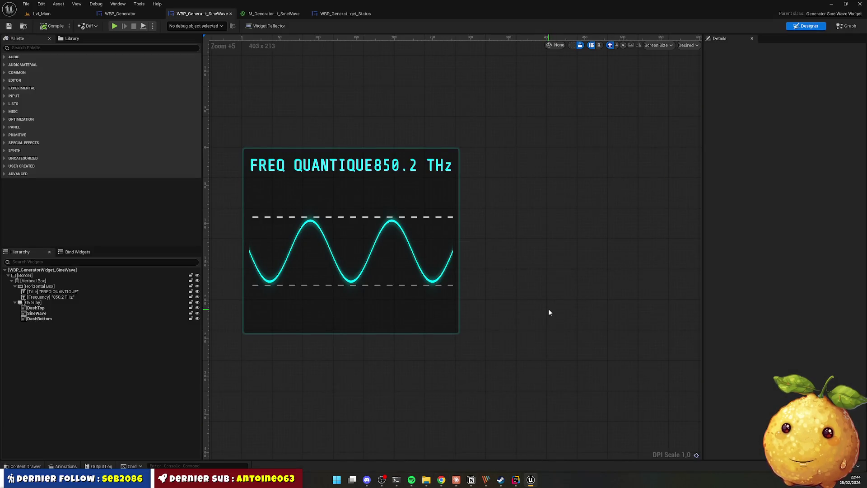
Select the FREQ QUANTIQUE title and search Details for 'mate' to reveal Font Material.
left_click(296, 166)
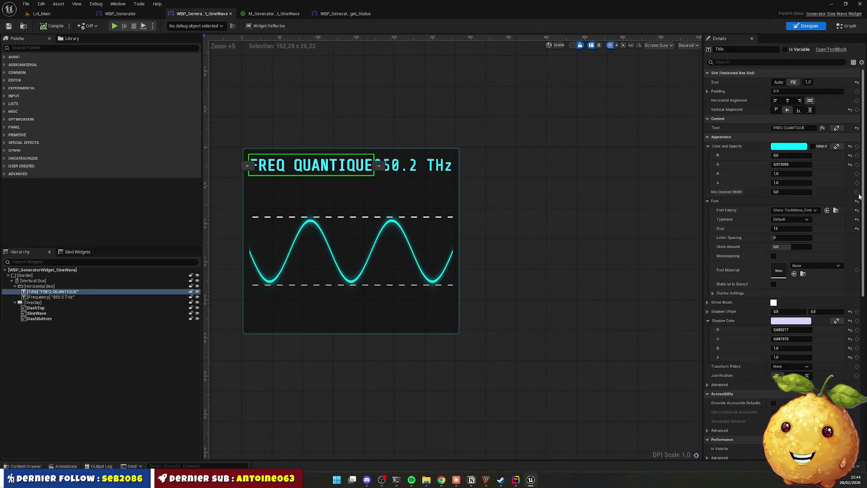
left_click(734, 63)
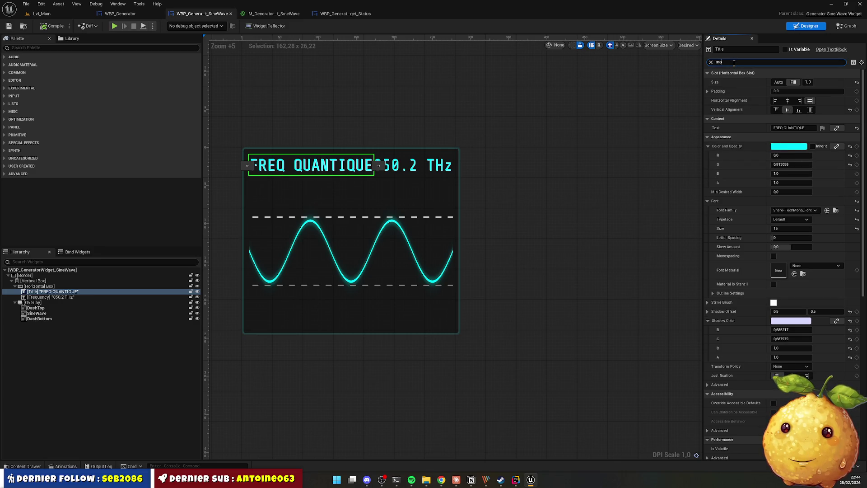
type("te")
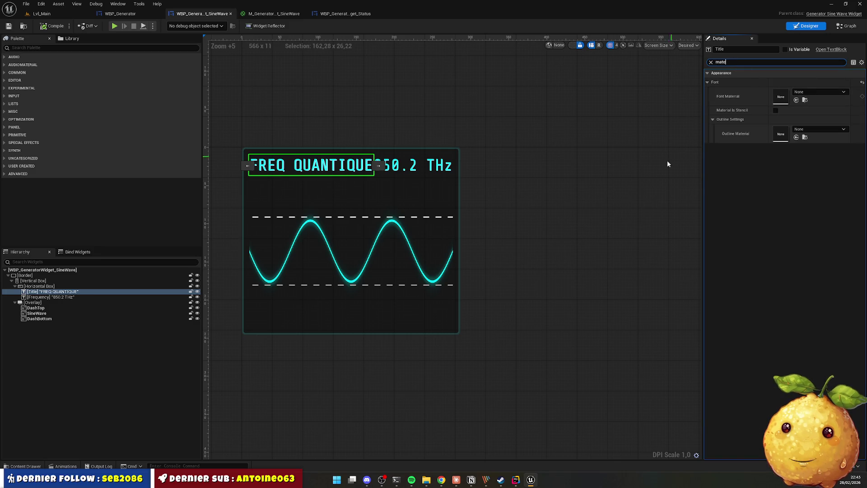
key("alt+Tab")
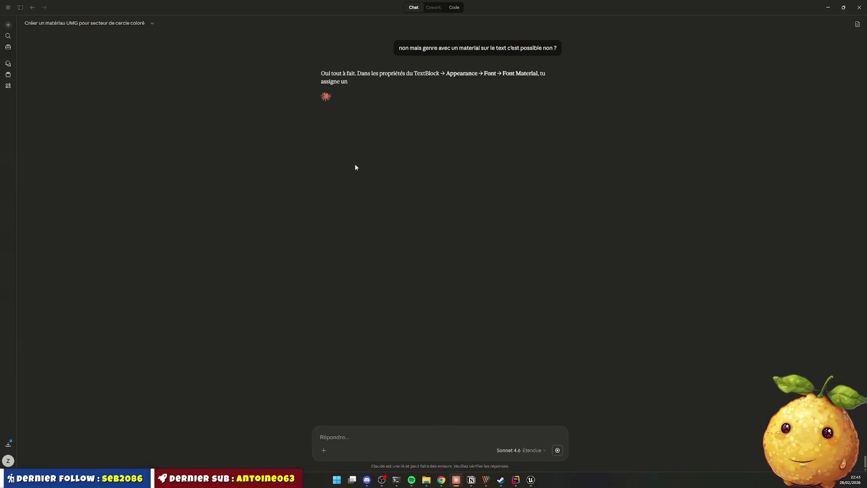
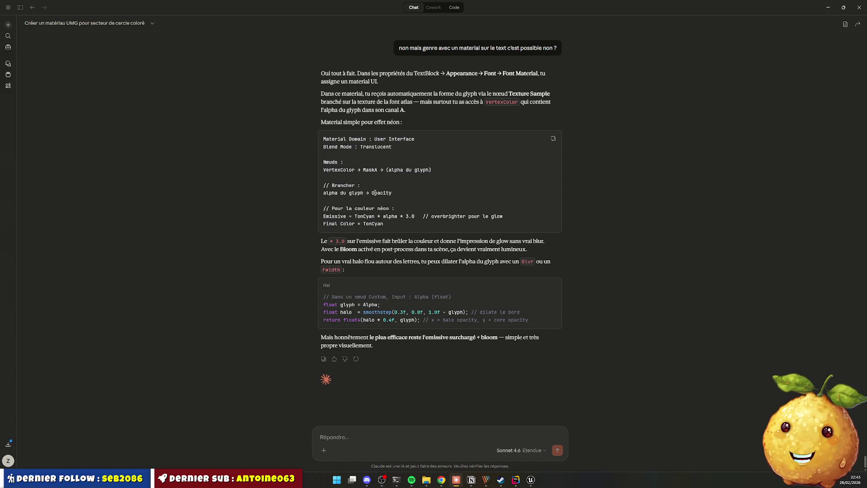
Return to Unreal and go up to the Widgets folder in the Content Drawer.
key("alt+Tab")
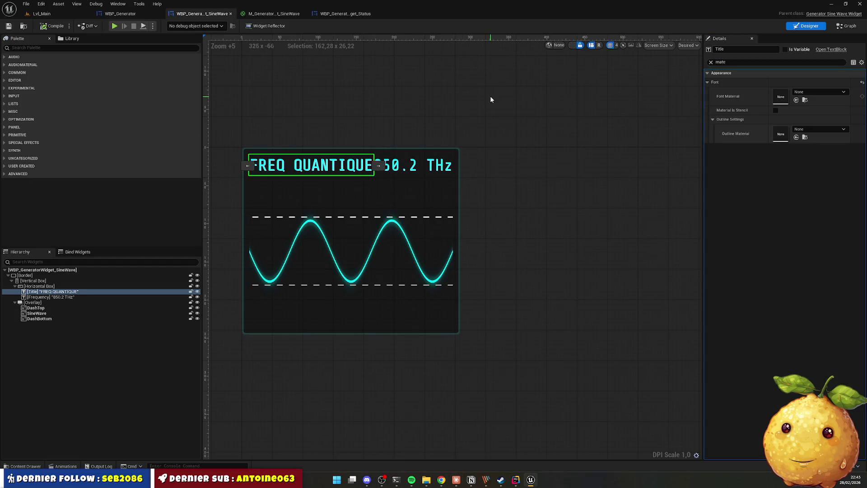
left_click(20, 468)
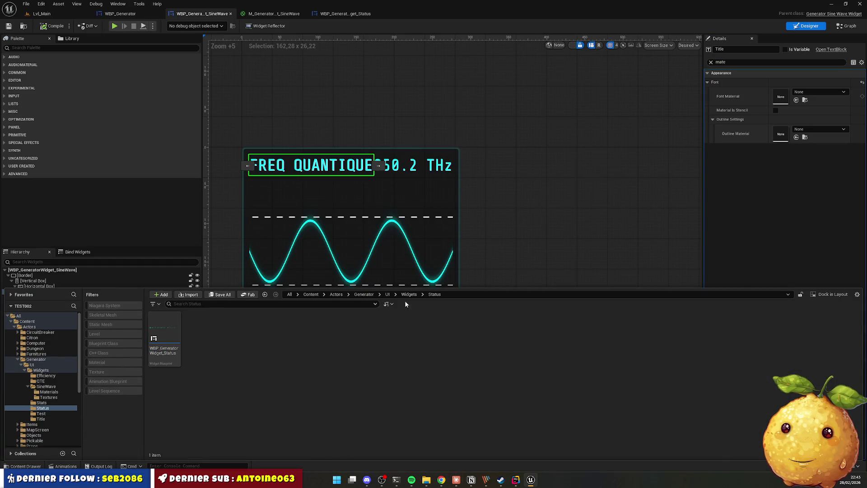
left_click(409, 295)
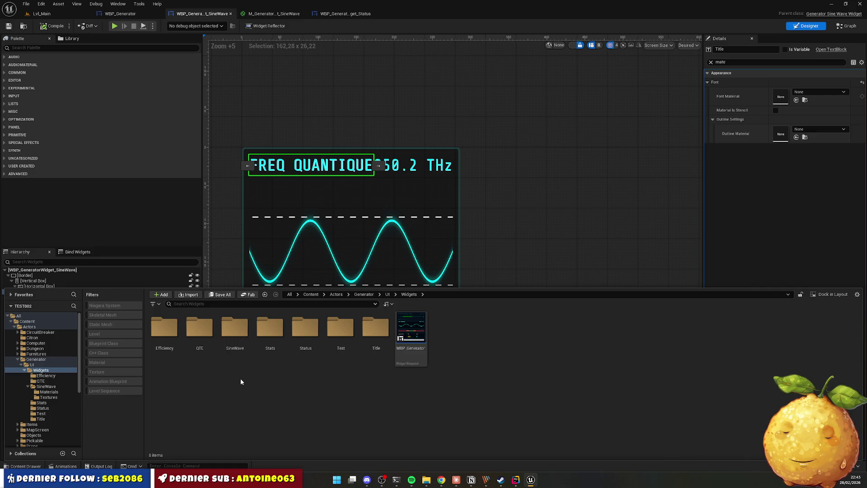
Create a new folder named 'Components' in Widgets.
right_click(241, 381)
mouse_move(271, 335)
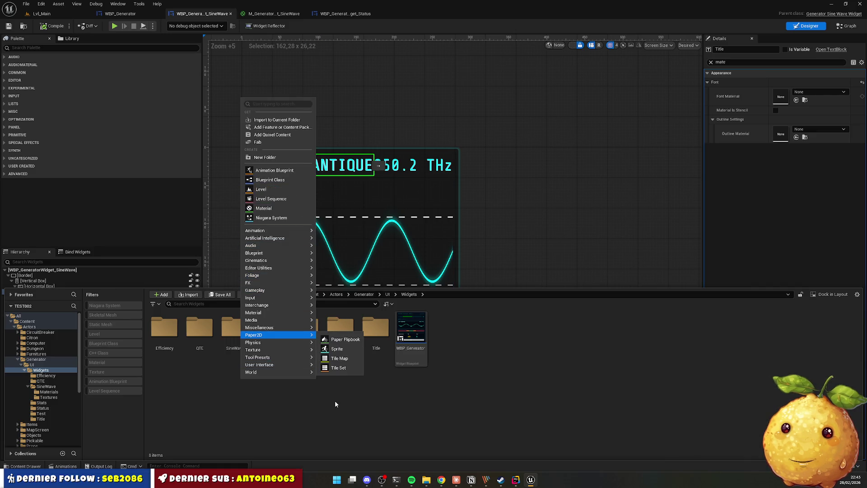
right_click(326, 412)
left_click(358, 197)
type("Components")
key("Return")
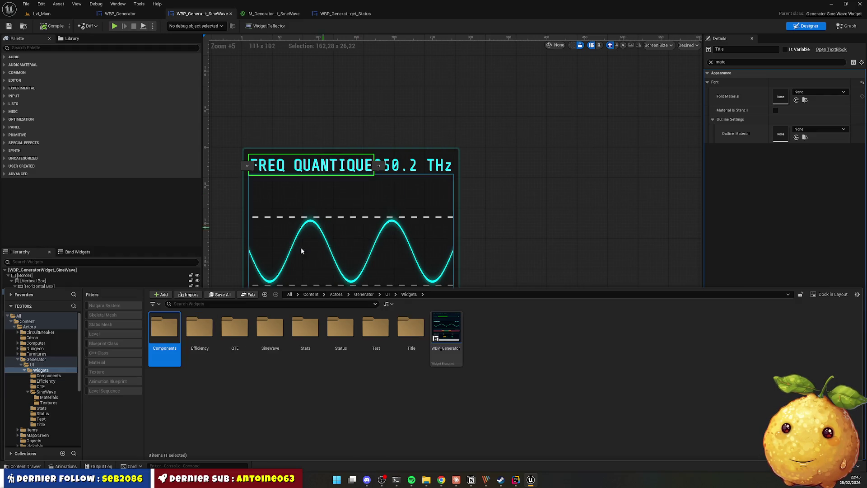
Move Efficiency, GTE, SineWave, Stats, Status and Title into Components, then create another folder.
left_click(200, 336)
left_click(411, 336, "shift")
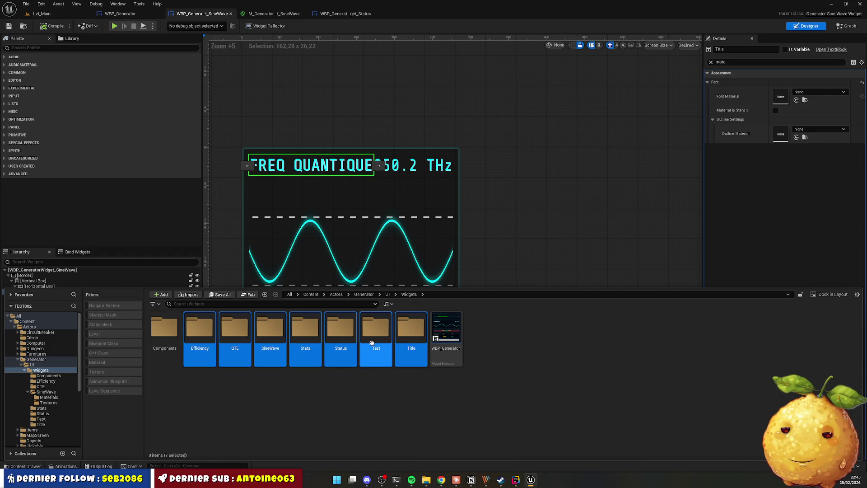
left_click(376, 335)
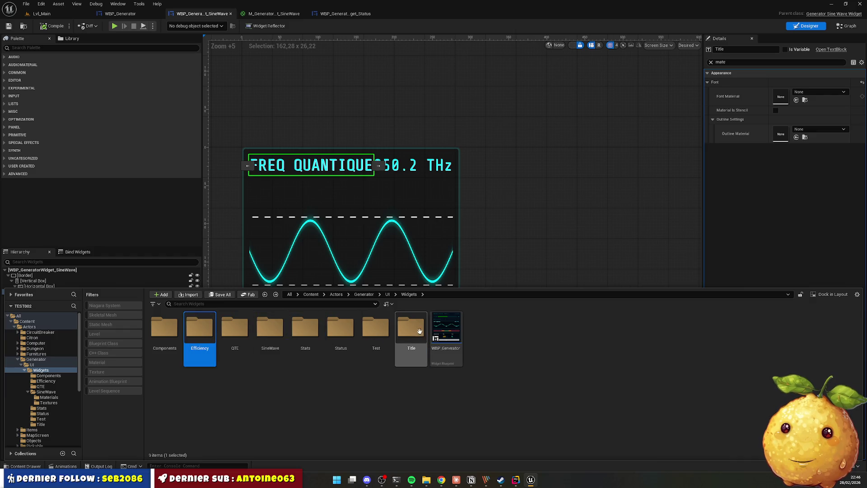
left_click(420, 332, "shift")
left_click(370, 327, "ctrl")
left_click_drag(200, 330, 166, 335)
left_click(208, 358)
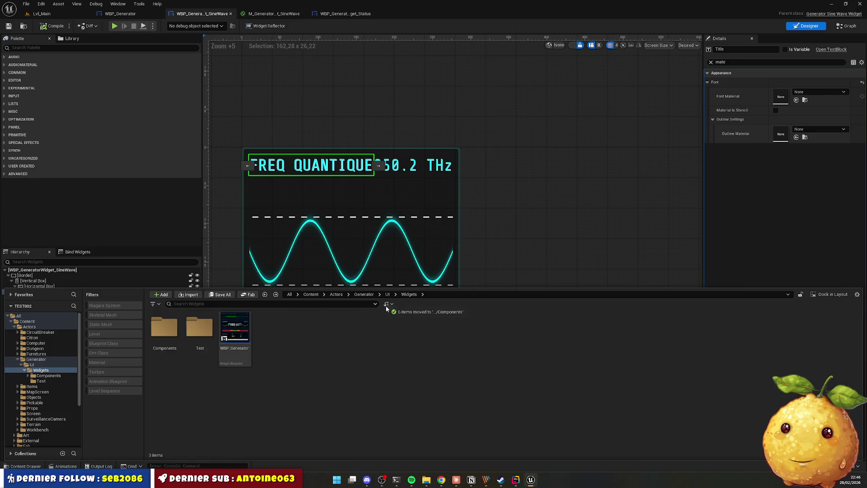
right_click(271, 386)
left_click(313, 167)
Name the folder 'Materials' and create a material 'M_Generator_Flash' inside it.
type("Materials")
key("Return")
key("Return")
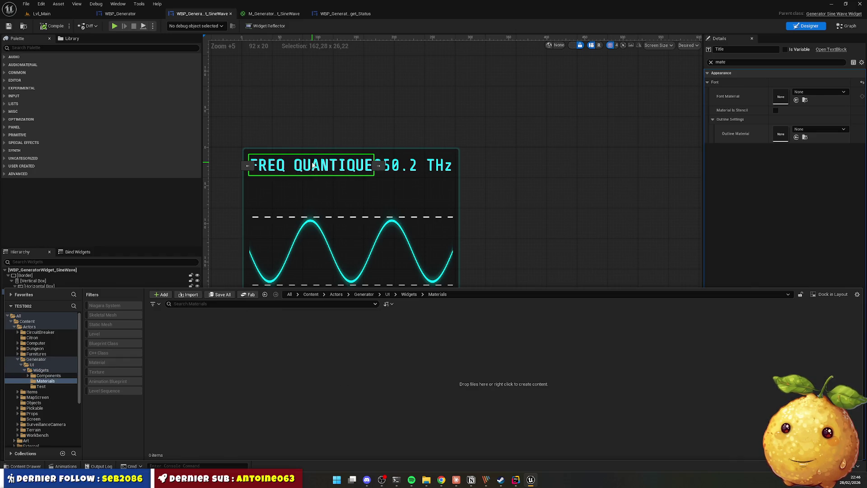
right_click(210, 355)
left_click(257, 170)
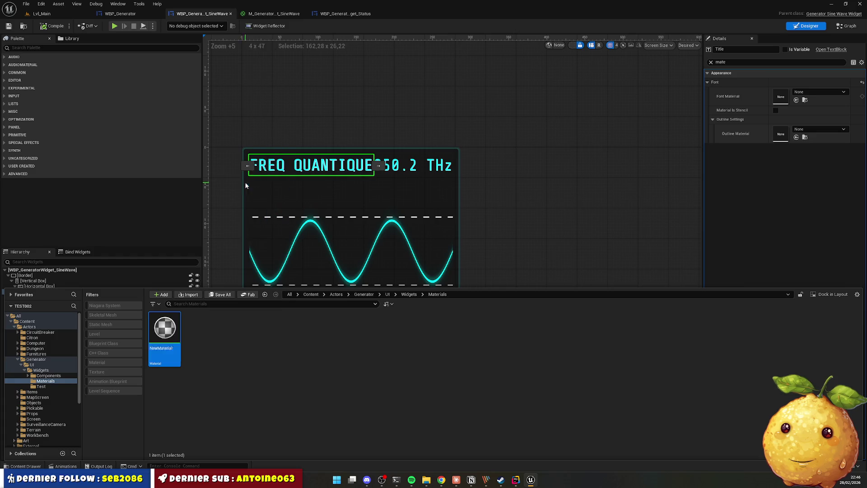
type("M_")
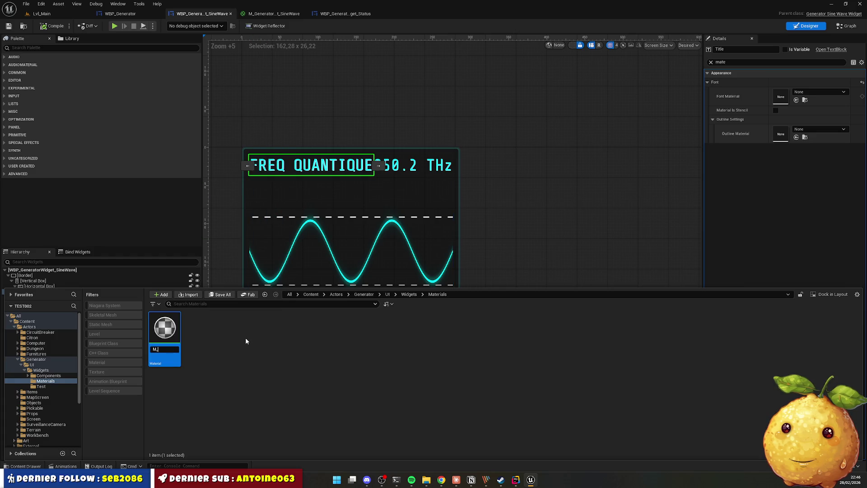
type("Generat")
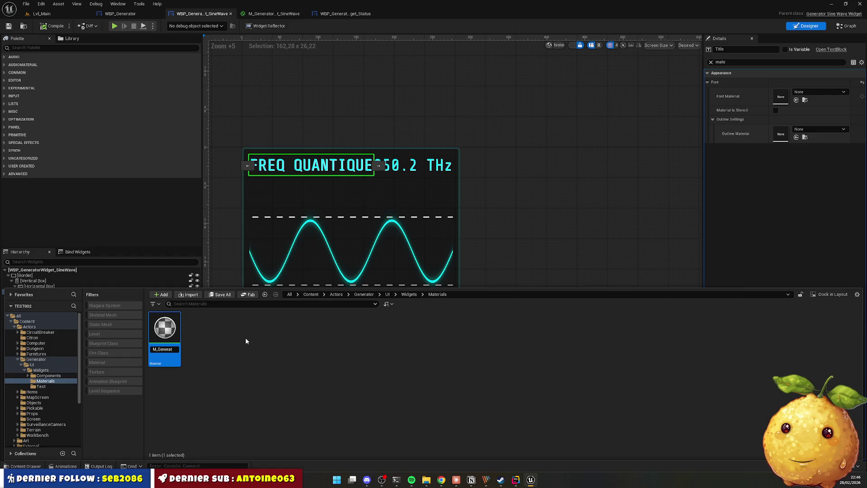
type("or_Flash")
key("Return")
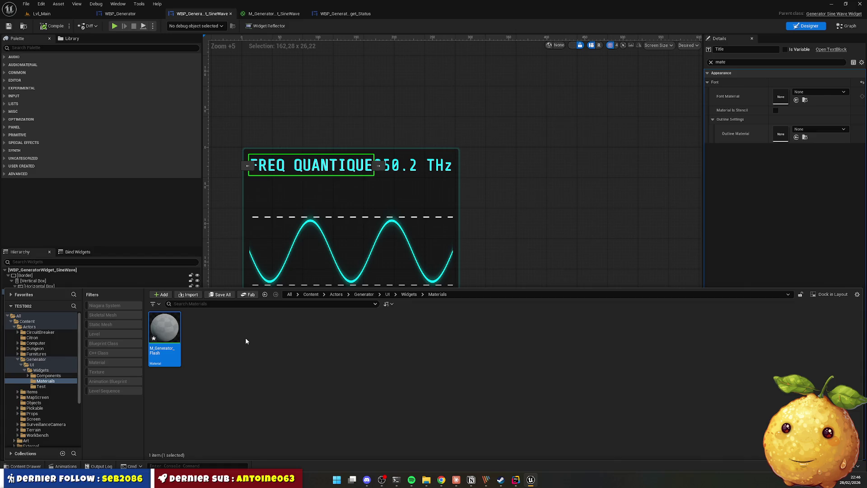
Open M_Generator_Flash and set its Material Domain to User Interface.
key("Return")
left_click(91, 283)
left_click(90, 315)
left_click(94, 291)
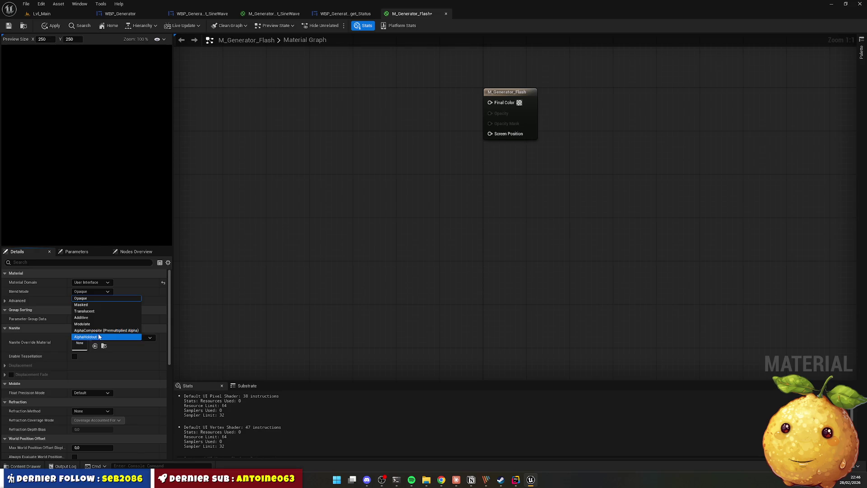
Set Blend Mode to Translucent and add a Vertex Color node, copying its name from Claude.
left_click(91, 311)
mouse_move(426, 147)
left_mouse_down()
mouse_move(559, 233)
mouse_move(532, 267)
left_mouse_up()
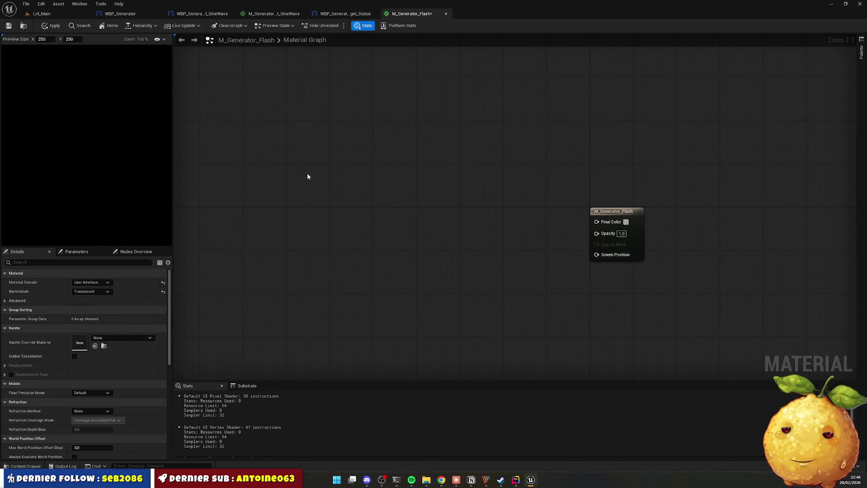
right_click(307, 175)
key("alt+Tab")
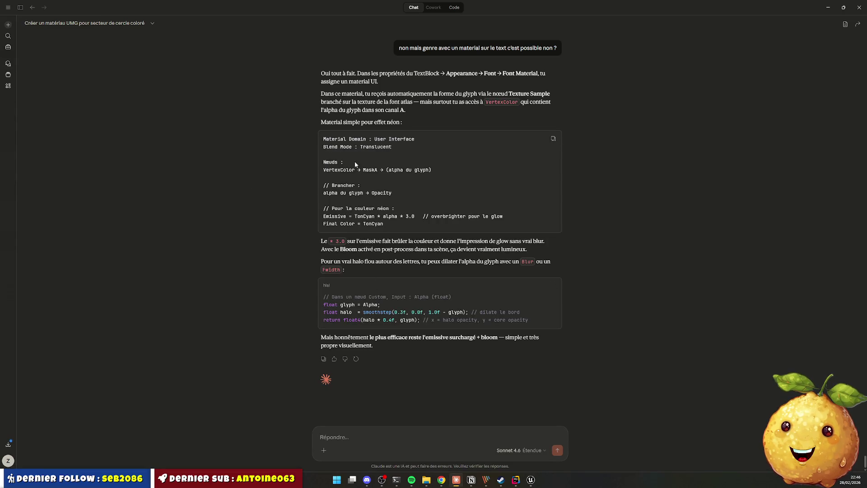
double_click(339, 170)
key("ctrl+c")
key("alt+Tab")
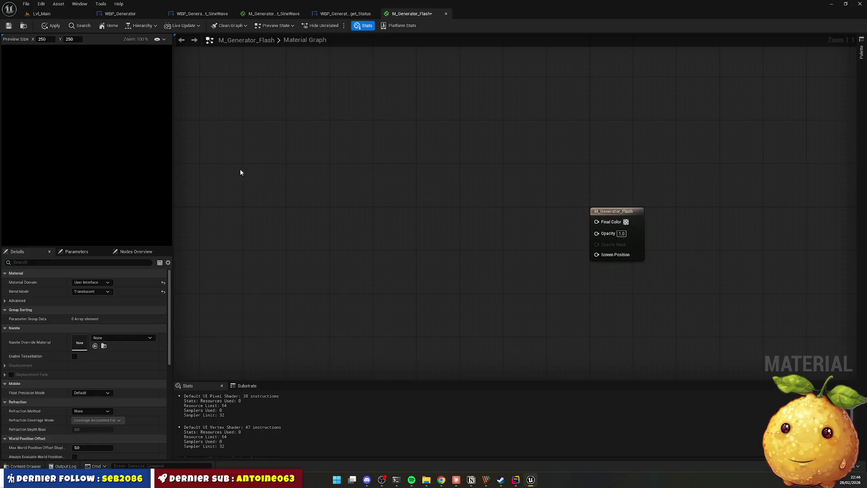
right_click(251, 176)
key("ctrl+v")
left_click(295, 194)
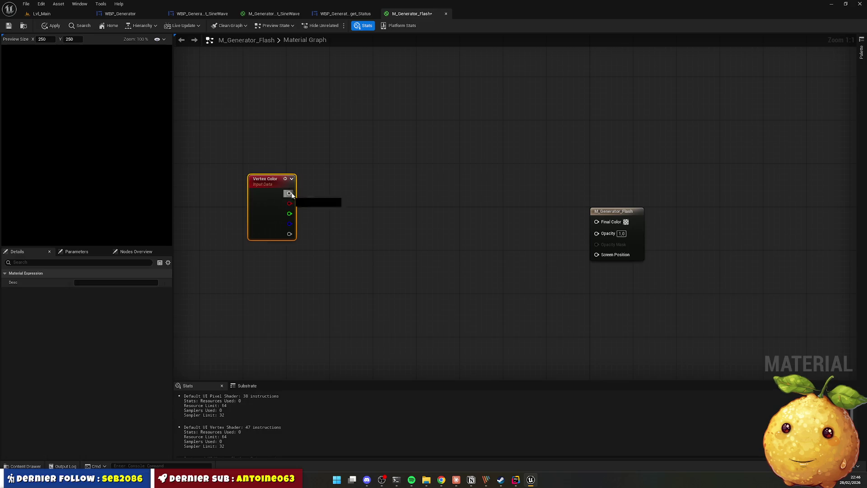
Add a Mask node off Vertex Color that keeps only the A channel.
left_click_drag(290, 194, 335, 215)
type("mask")
key("Return")
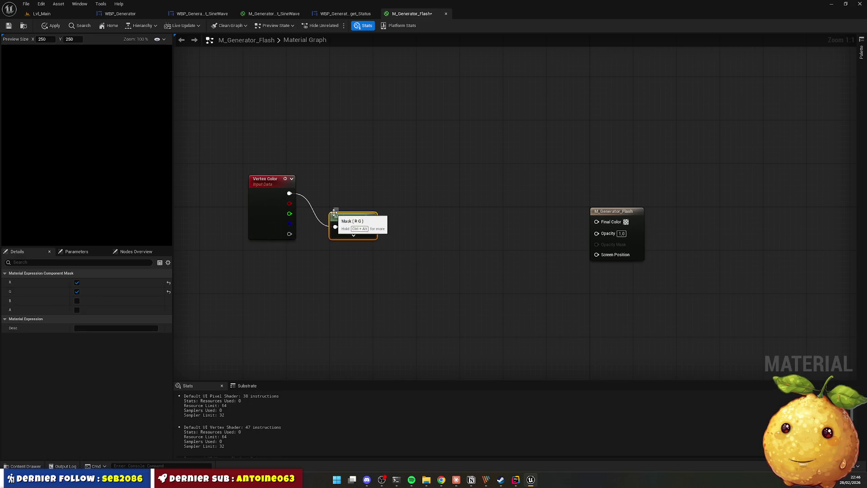
left_click(353, 236)
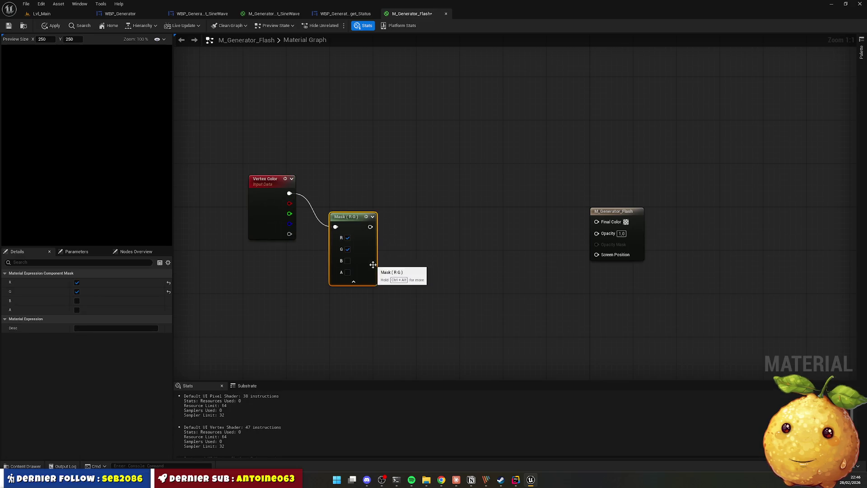
left_click(347, 248)
left_click(347, 238)
left_click(348, 272)
Connect the alpha mask to Opacity, checking Claude's instructions along the way.
key("alt+Tab")
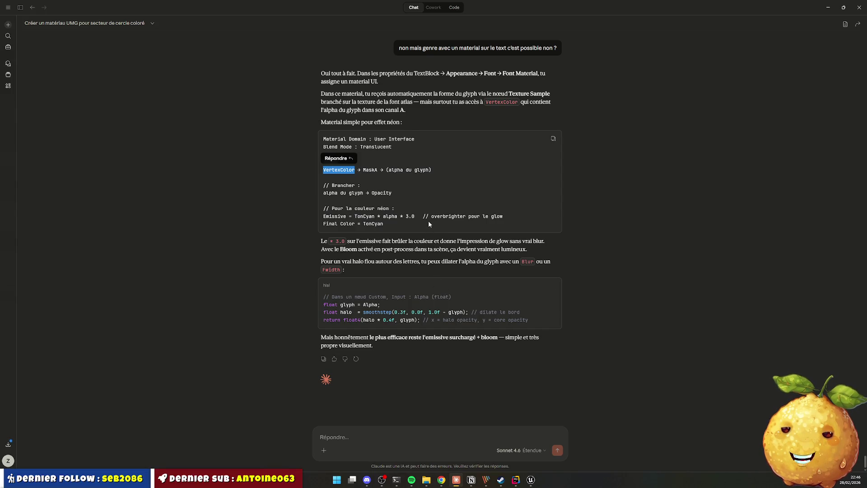
key("alt+Tab")
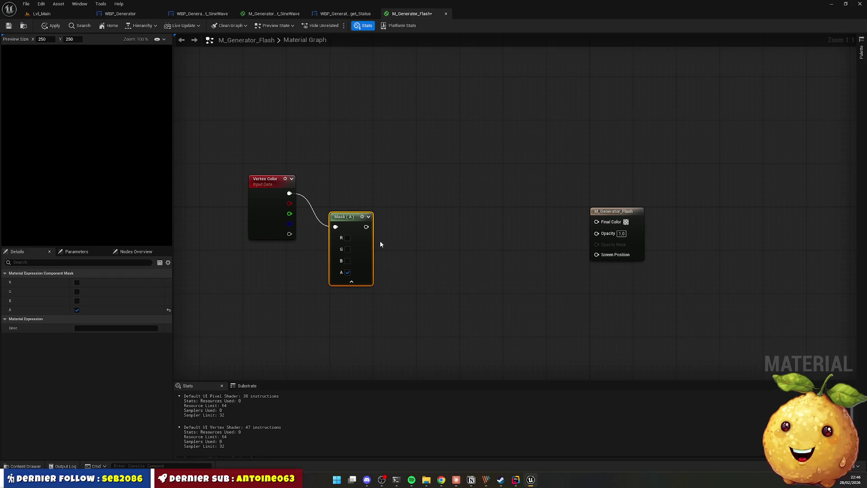
mouse_move(366, 226)
left_mouse_down()
mouse_move(605, 253)
mouse_move(594, 235)
left_mouse_up()
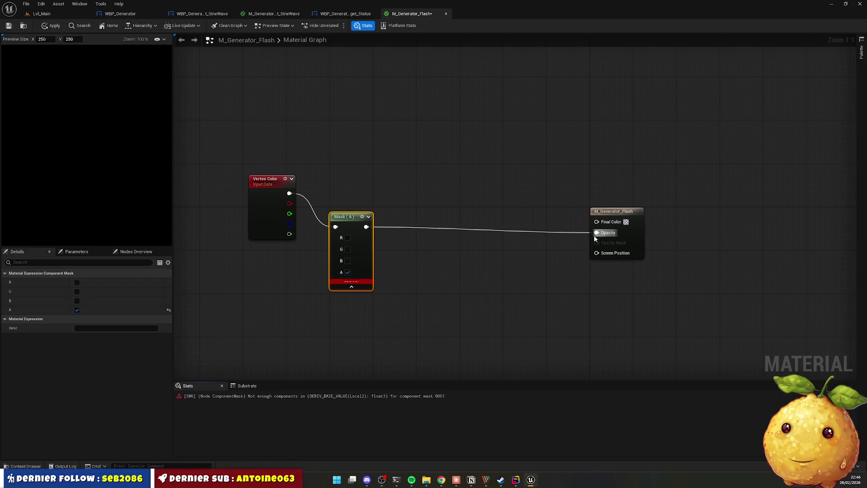
left_click(432, 212)
key("alt+Tab")
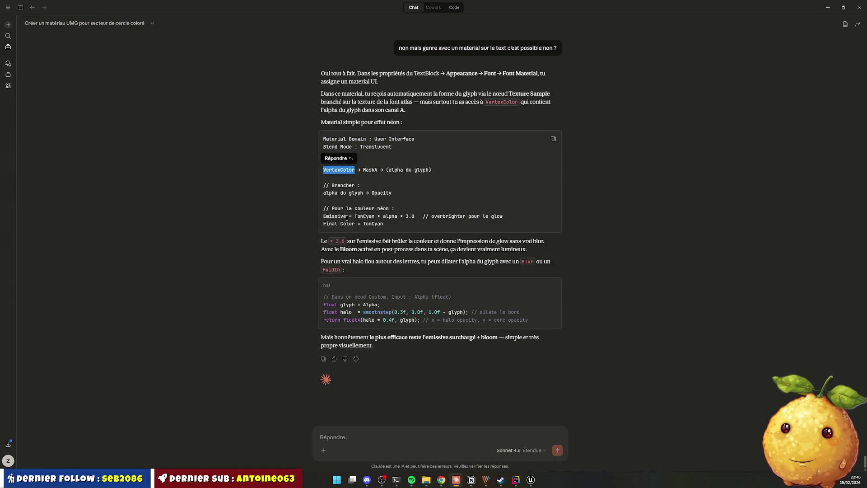
key("alt+Tab")
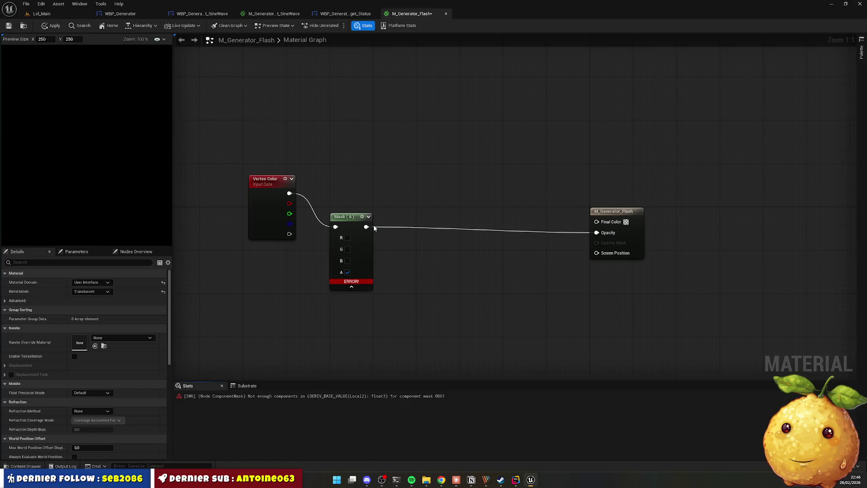
key("alt+Tab")
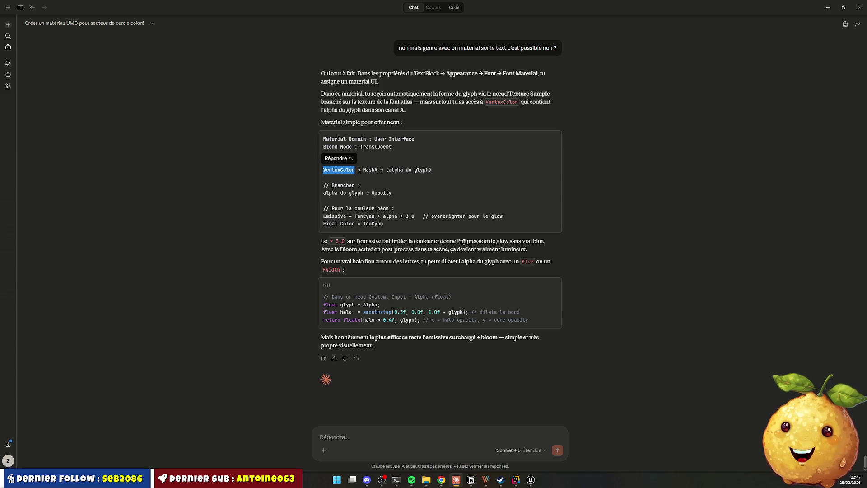
Ask Claude why the final node has no Emissive pin, then start requesting HLSL code.
key("alt+Tab")
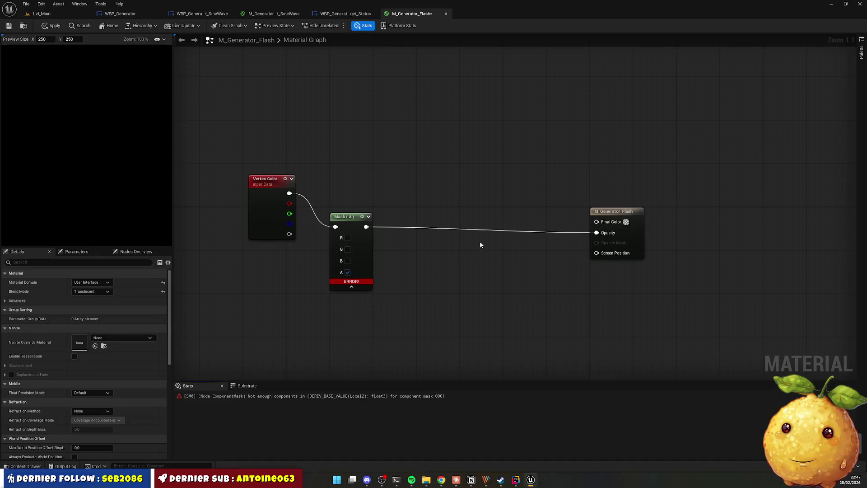
key("alt+Tab")
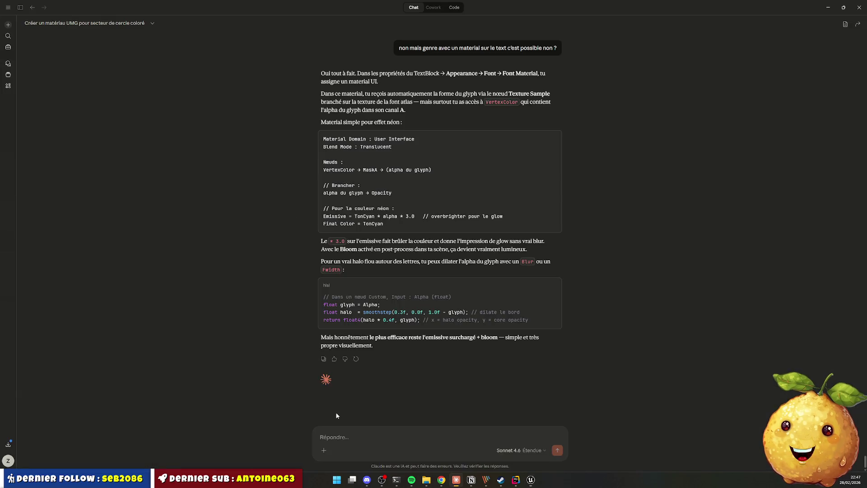
type("j'ai pas de")
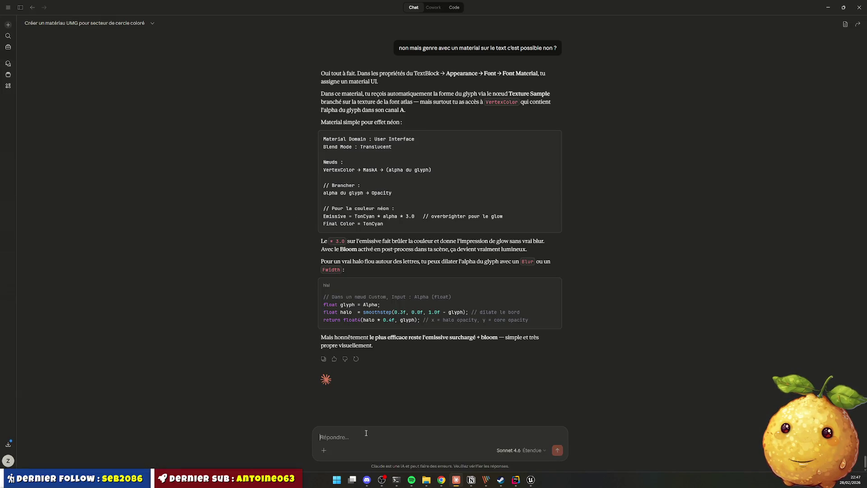
type(" no")
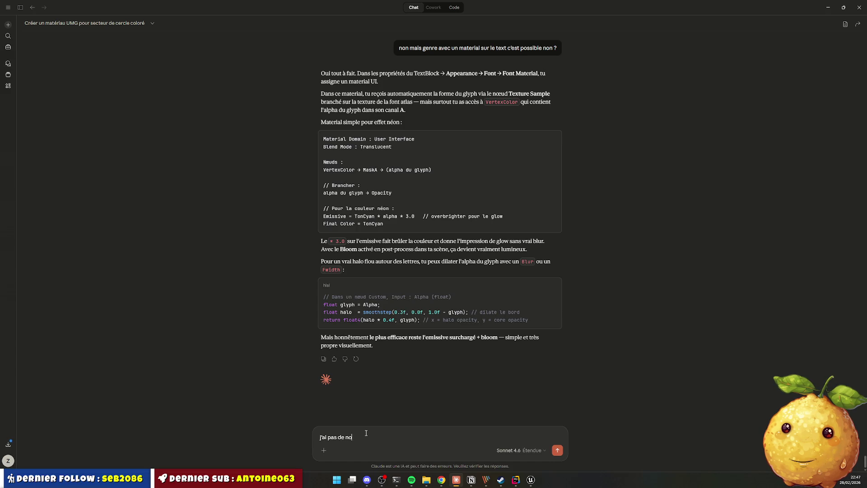
type("euf emmiss")
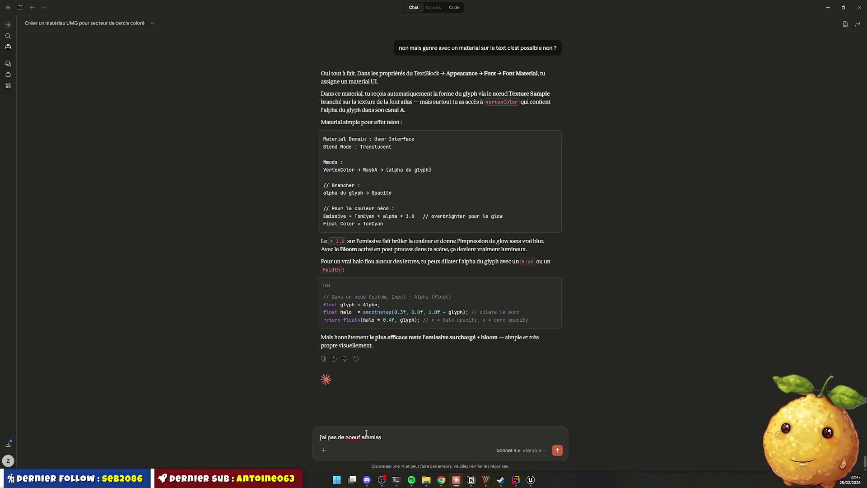
type("elve sur le n")
type("ode final")
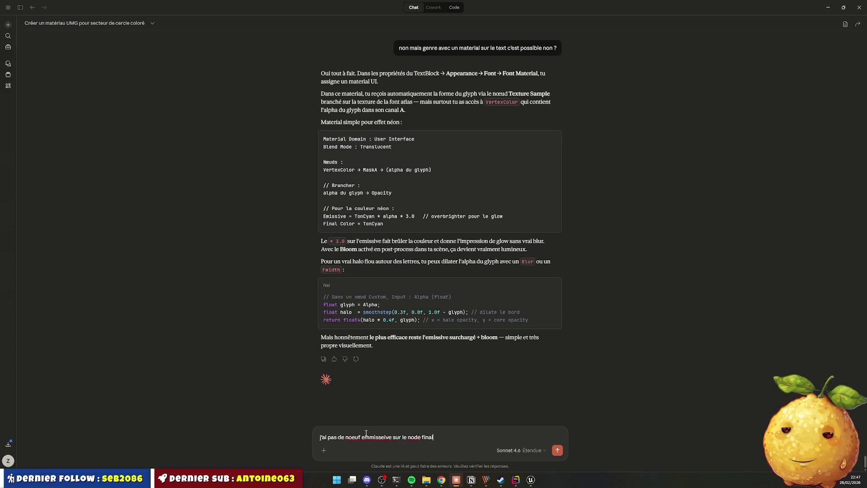
key("Return")
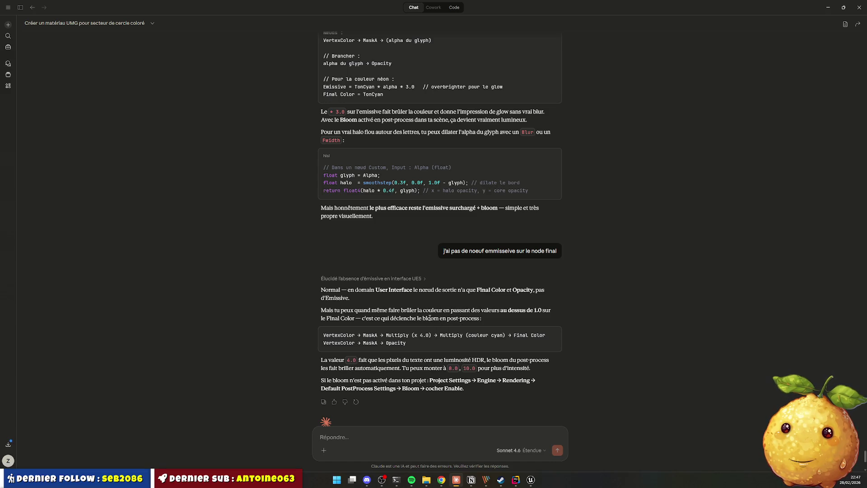
scroll(430, 318, "down", 1)
type("donne mous un hsls")
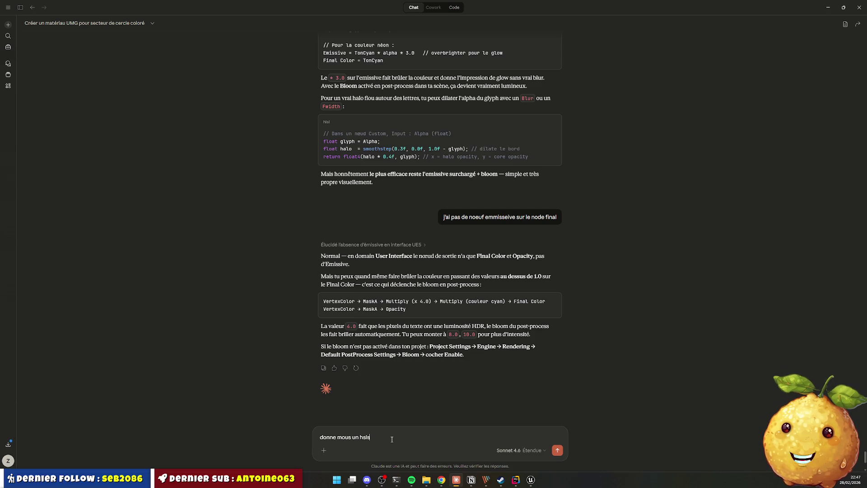
Get HLSL glow code from Claude and paste it as a Custom node wired to Final Color.
key("Return")
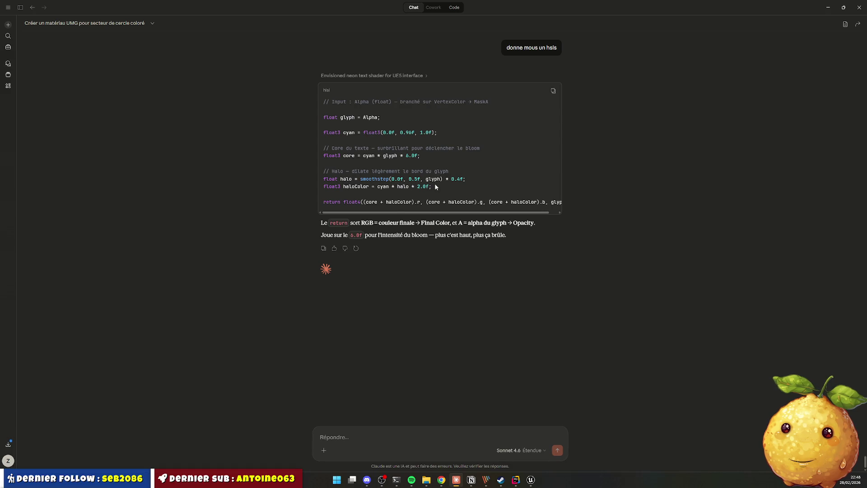
key("ctrl+a")
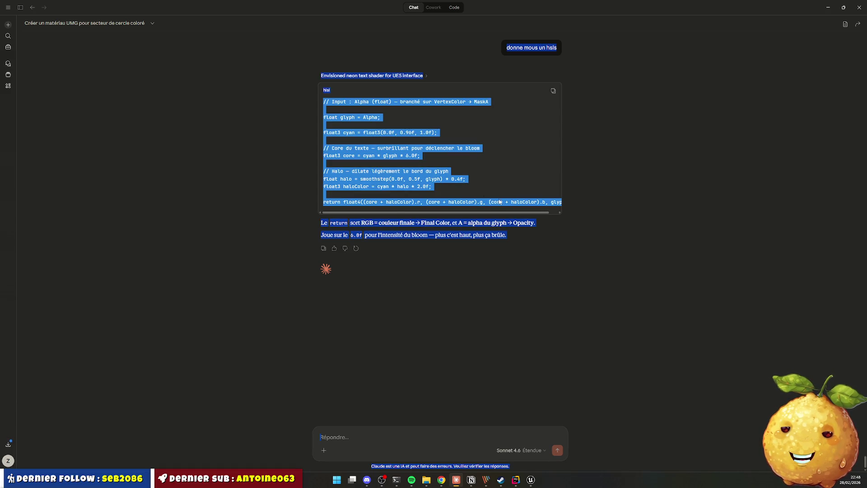
mouse_move(321, 98)
left_mouse_down()
mouse_move(454, 149)
mouse_move(580, 214)
left_mouse_up()
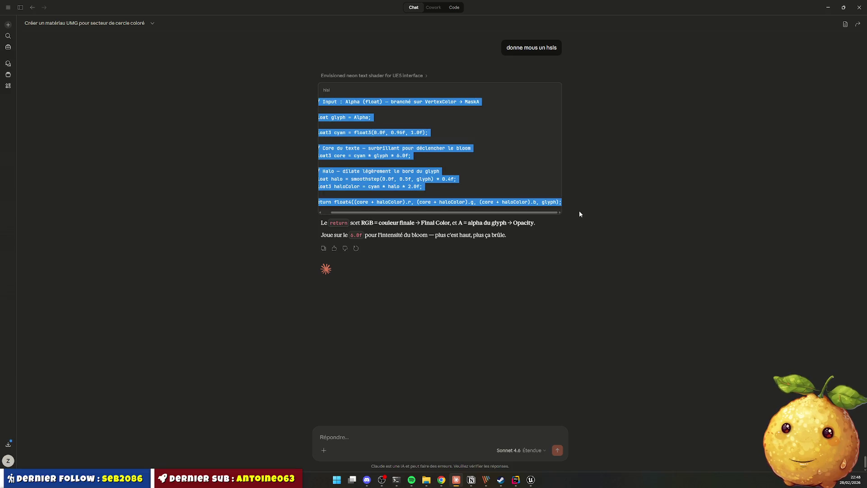
key("alt+Tab")
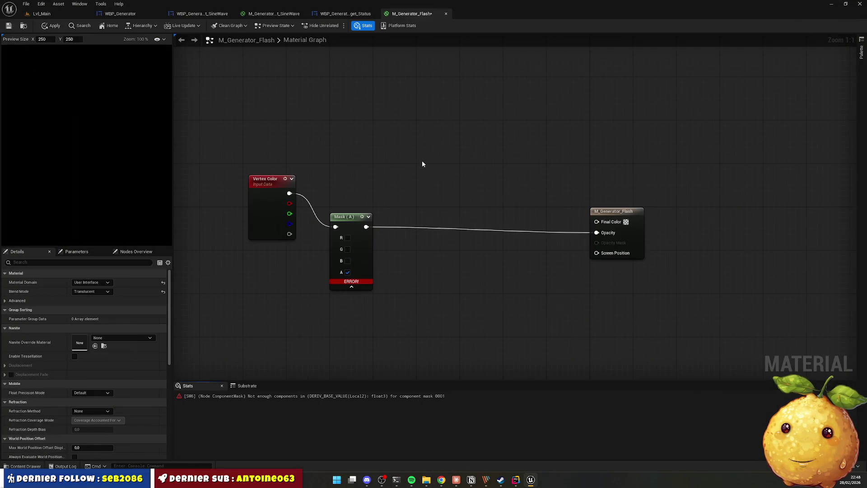
right_click(423, 163)
key("Escape")
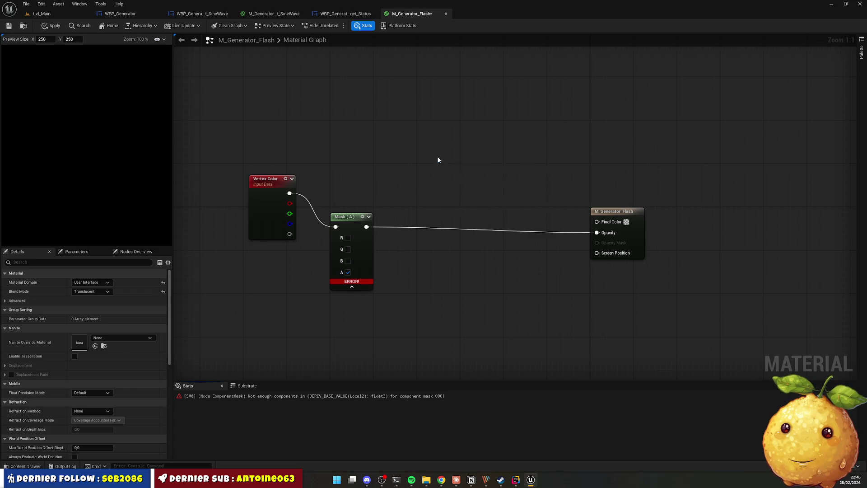
key("ctrl+v")
mouse_move(575, 159)
left_mouse_down()
mouse_move(454, 70)
mouse_move(472, 72)
left_mouse_up()
mouse_move(568, 86)
left_mouse_down()
mouse_move(597, 176)
mouse_move(600, 223)
left_mouse_up()
left_click(599, 197)
Ask Claude which output type the Custom node should use ('output ?').
key("alt+Tab")
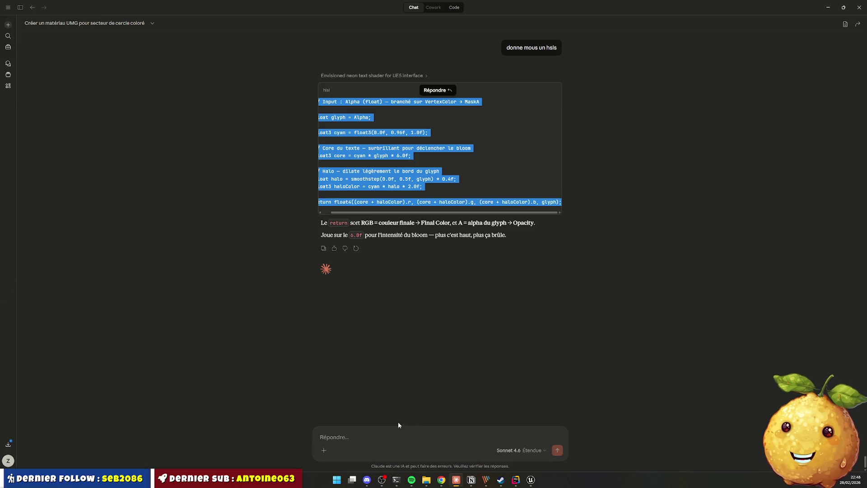
left_click(383, 433)
type("output ?")
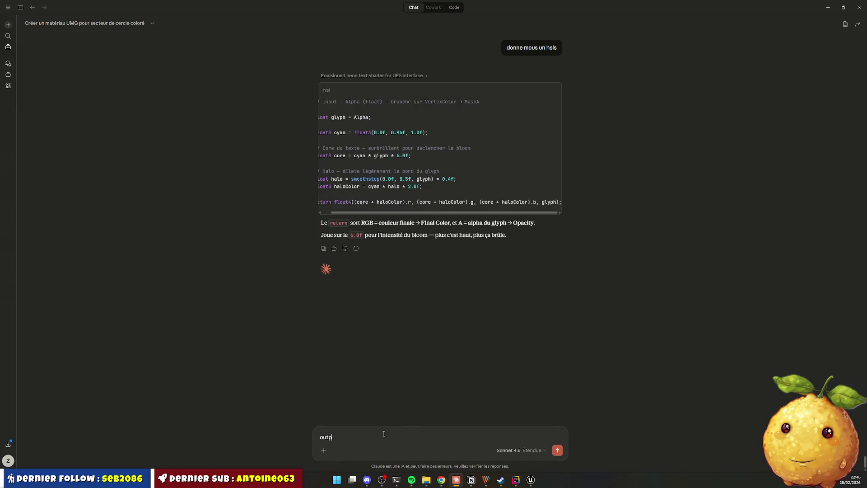
key("Return")
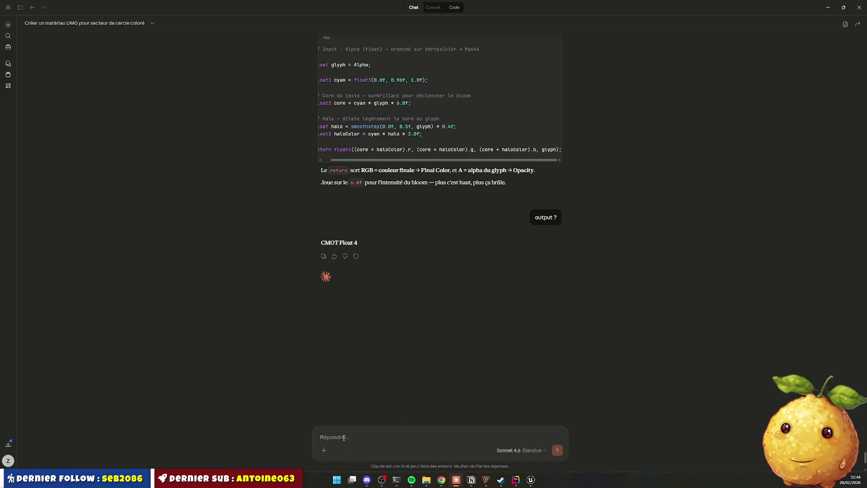
type("oui mais basecolor un")
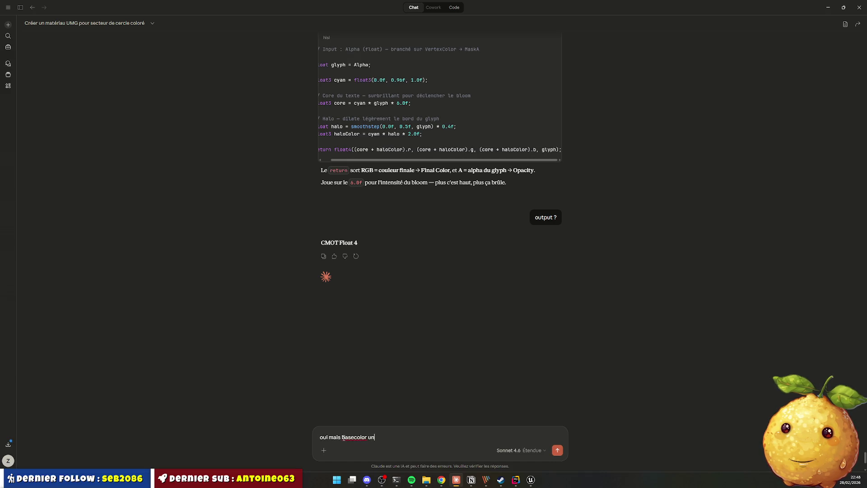
key("Return")
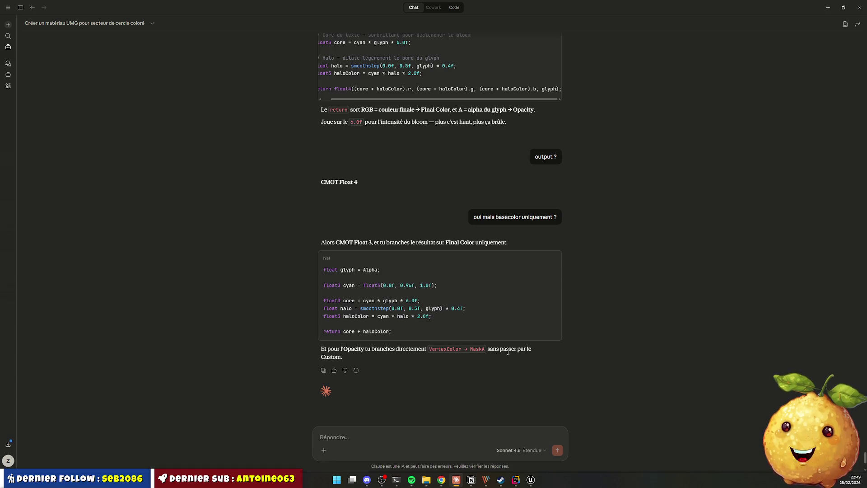
key("alt+Tab")
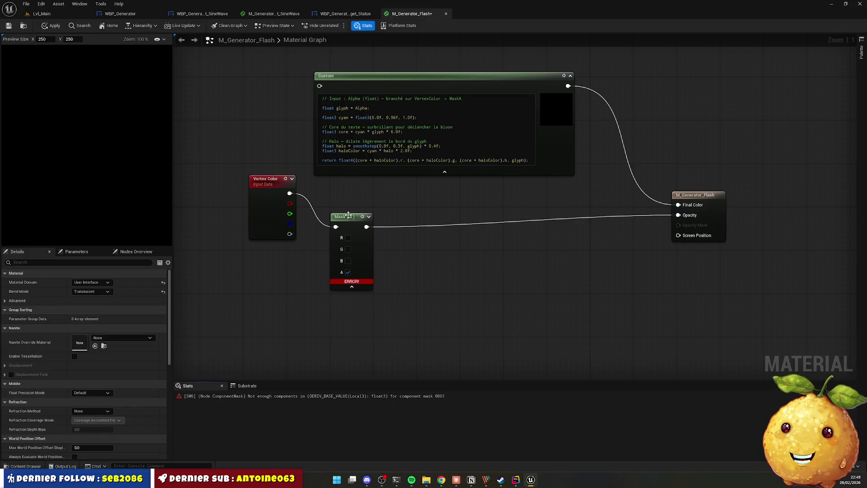
Align the Mask and Vertex Color nodes below Custom and save, triggering a compilation-errors warning.
left_click_drag(349, 216, 348, 195)
left_click_drag(261, 176, 267, 203)
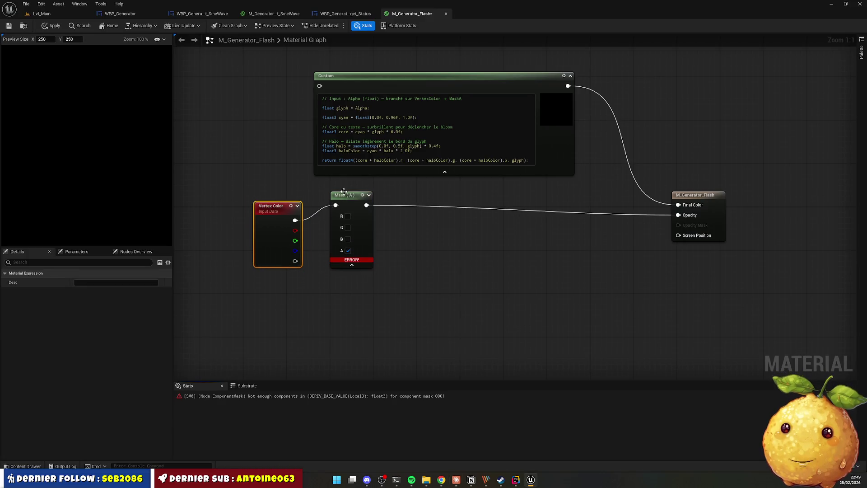
left_click_drag(344, 192, 339, 209)
left_click(410, 268)
mouse_move(349, 276)
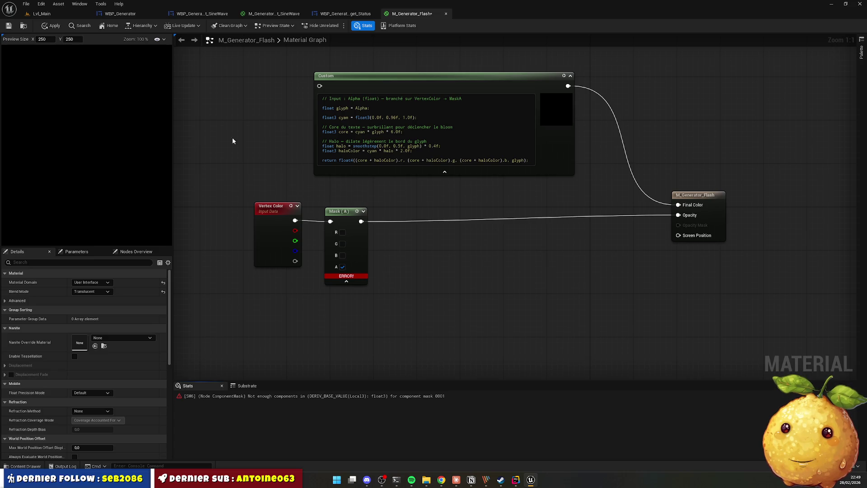
left_click(8, 25)
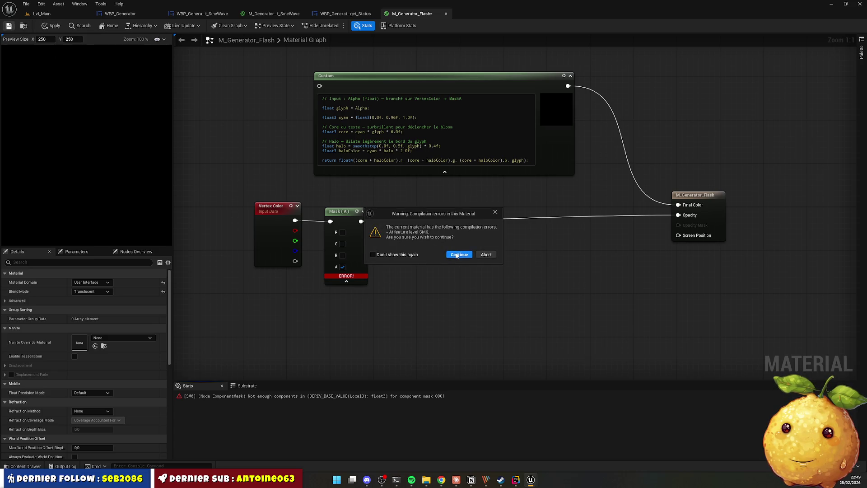
Confirm the save and add a scalar parameter feeding a new Custom node input.
left_click(457, 256)
mouse_move(362, 107)
left_mouse_down()
mouse_move(548, 160)
mouse_move(527, 155)
left_mouse_up()
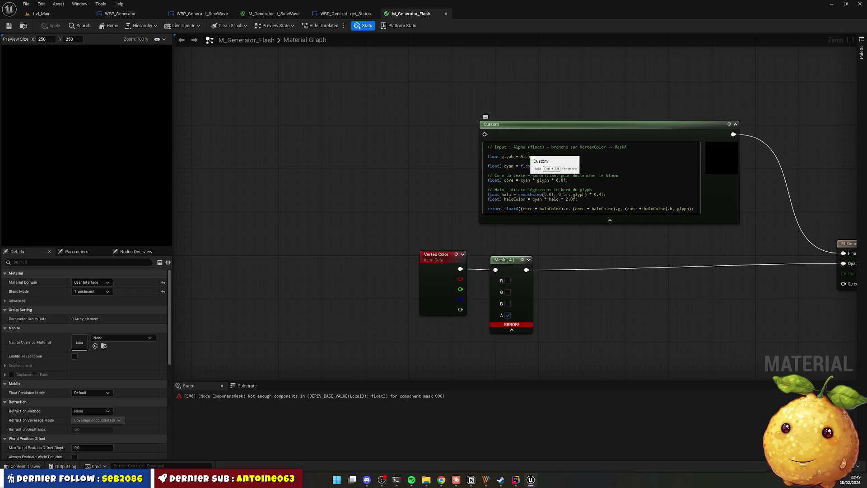
left_click_drag(484, 135, 413, 133)
type("s")
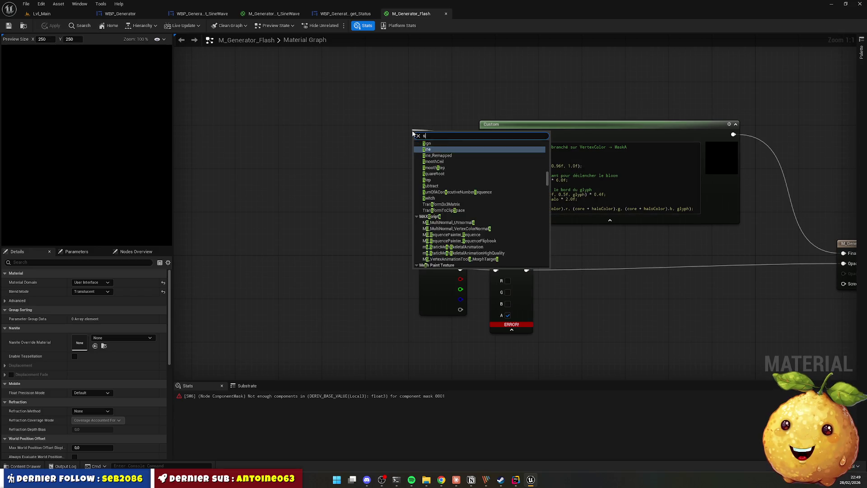
type("a")
left_click(444, 136)
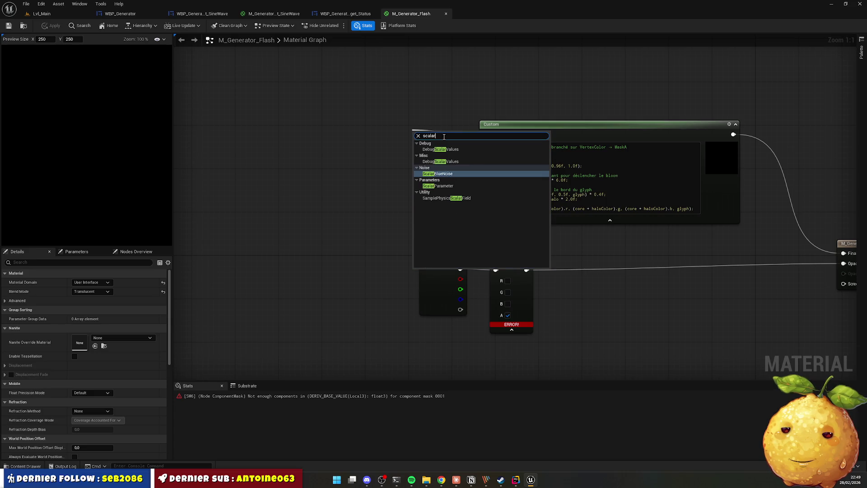
key("Escape")
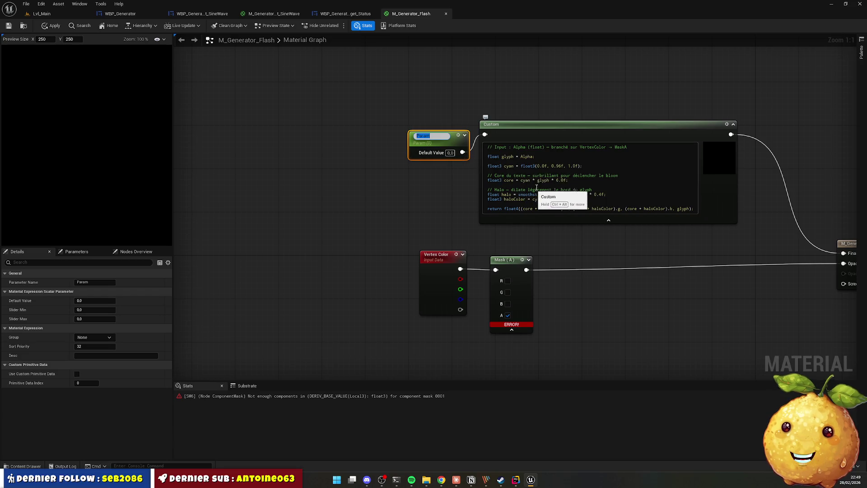
type("Brigh")
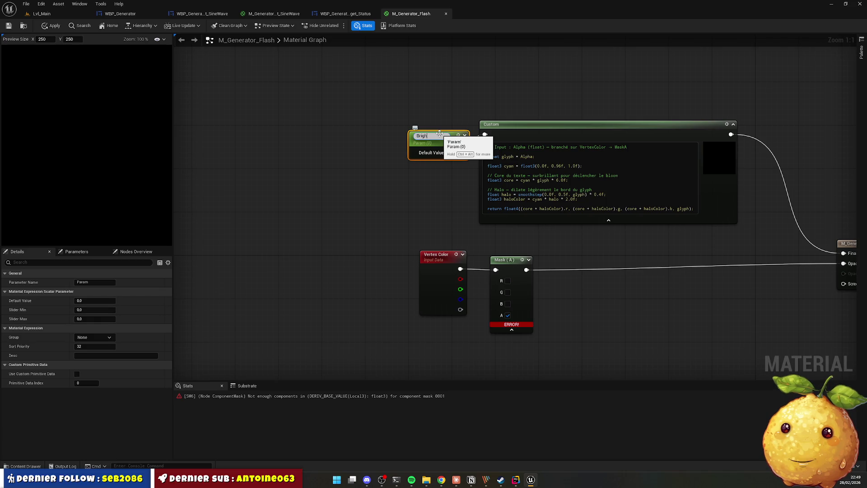
left_click(470, 190)
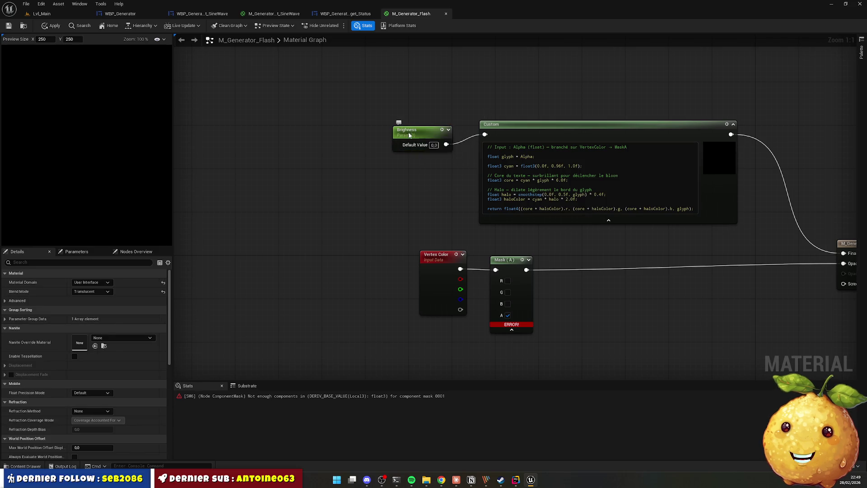
Check the spelling in the browser and rename the parameter to 'Brightness'.
left_click(408, 132)
double_click(409, 133)
key("ctrl+c")
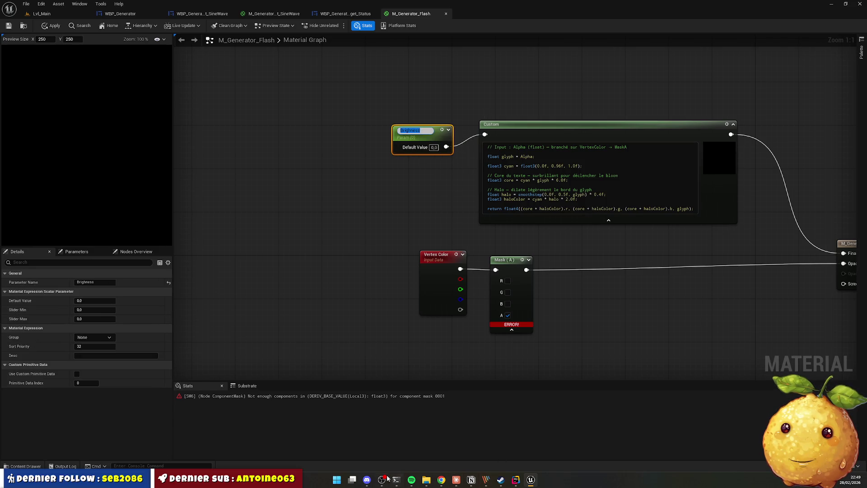
left_click(441, 479)
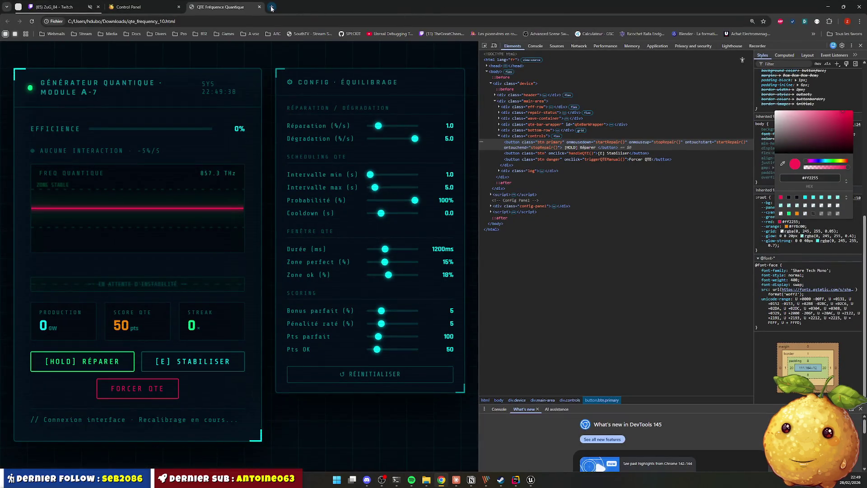
left_click(272, 8)
key("ctrl+v")
key("Return")
left_click_drag(182, 137, 149, 136)
key("ctrl+c")
left_click(340, 7)
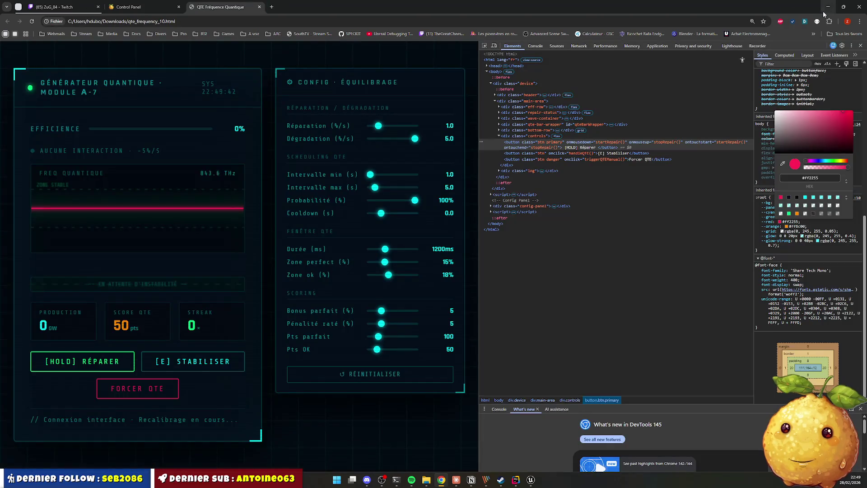
left_click(828, 7)
double_click(405, 131)
key("ctrl+v")
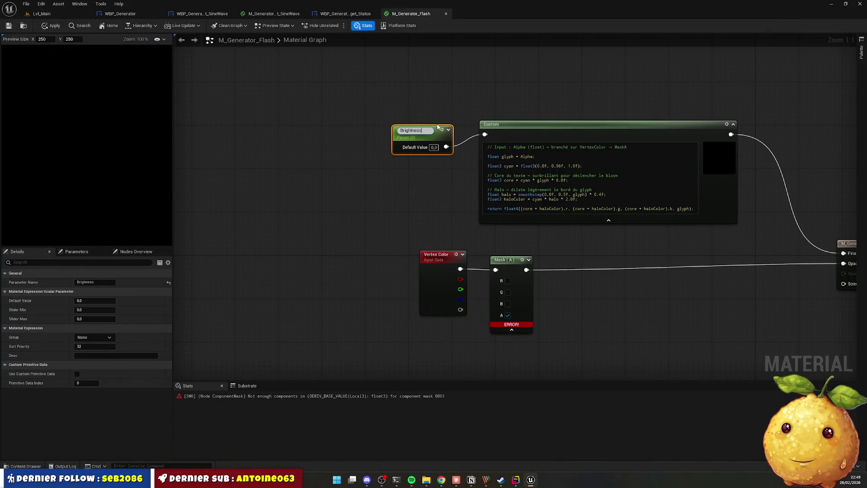
key("Return")
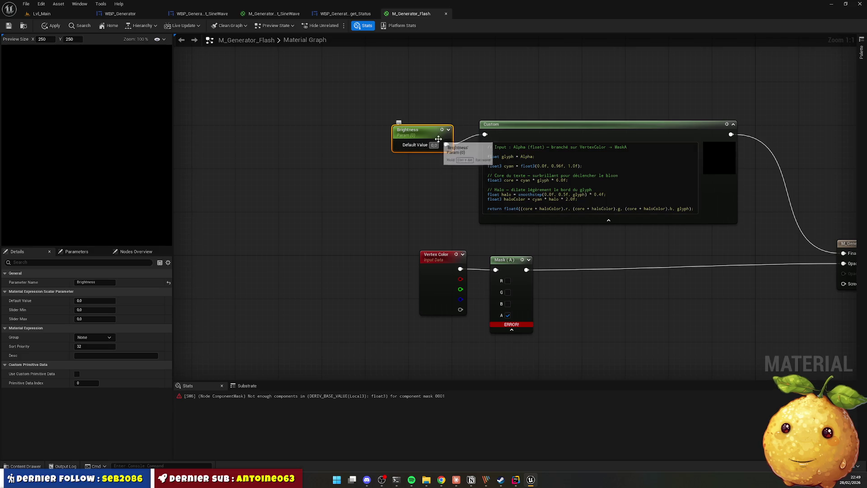
Set the Brightness parameter's default value to 6.0.
type("6")
key("Return")
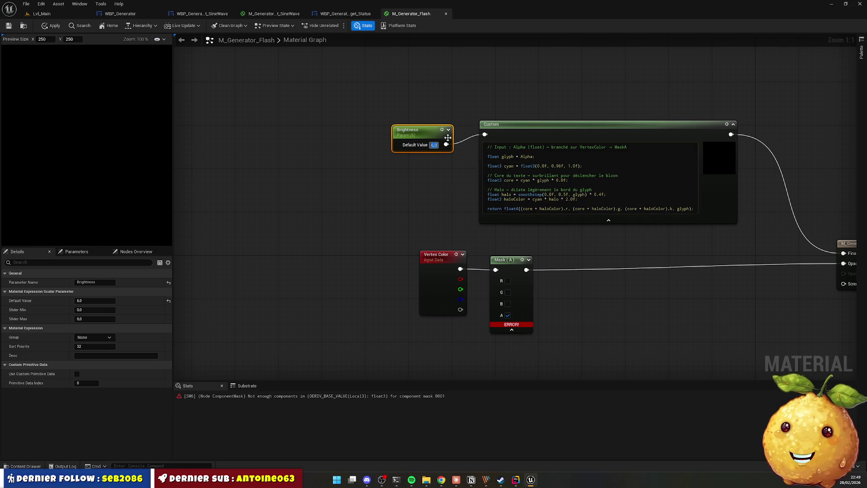
left_click(508, 140)
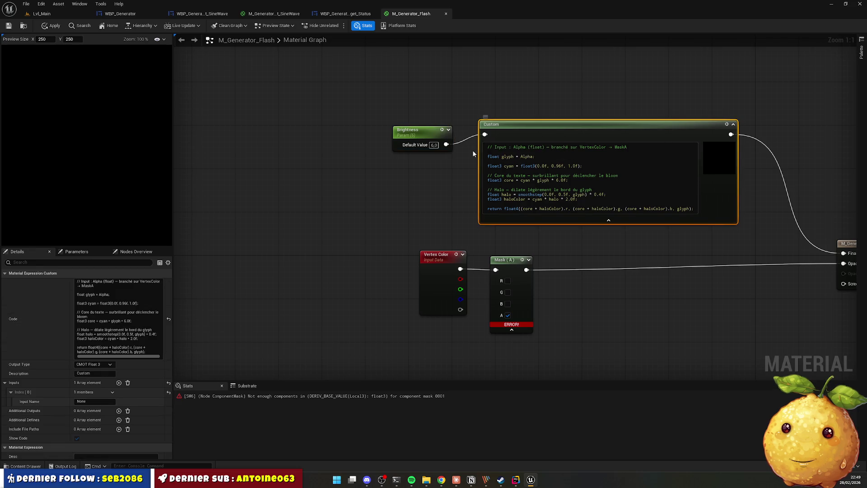
Name the Custom node's input 'Brightness' and edit its code to use it.
left_click(93, 401)
type("Brightness")
key("Return")
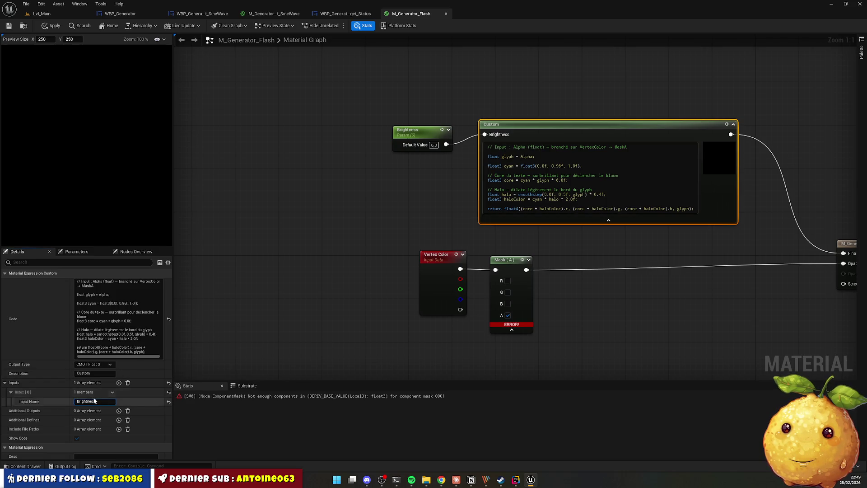
left_click(601, 192)
type("Brightness")
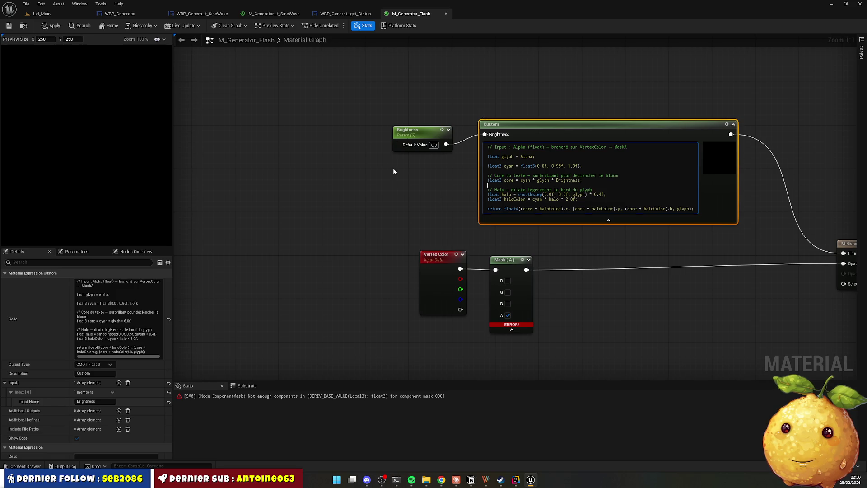
Disconnect the mask from Opacity and save despite the compile errors.
left_click(393, 167)
mouse_move(684, 251)
left_mouse_down()
mouse_move(615, 227)
mouse_move(539, 220)
left_mouse_up()
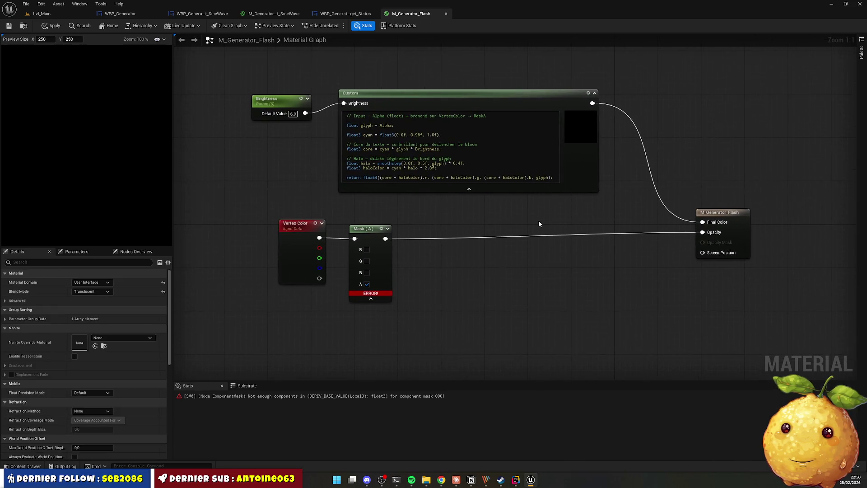
left_click(587, 237, "alt")
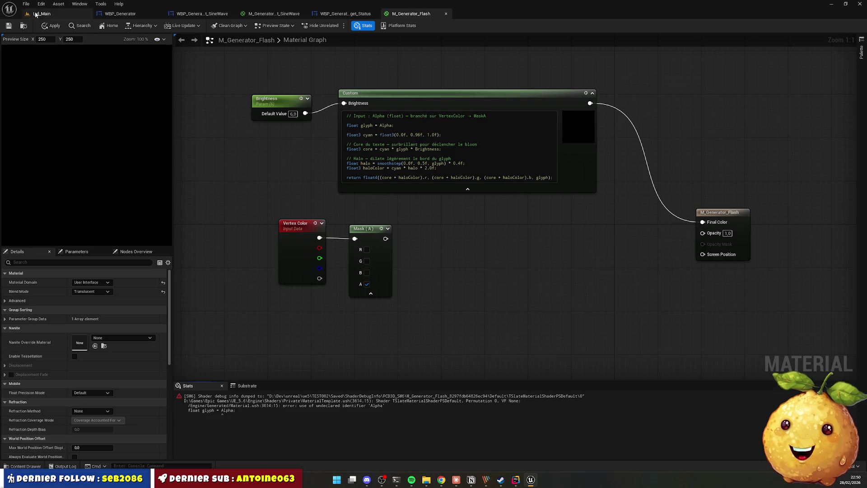
left_click(8, 26)
left_click(459, 256)
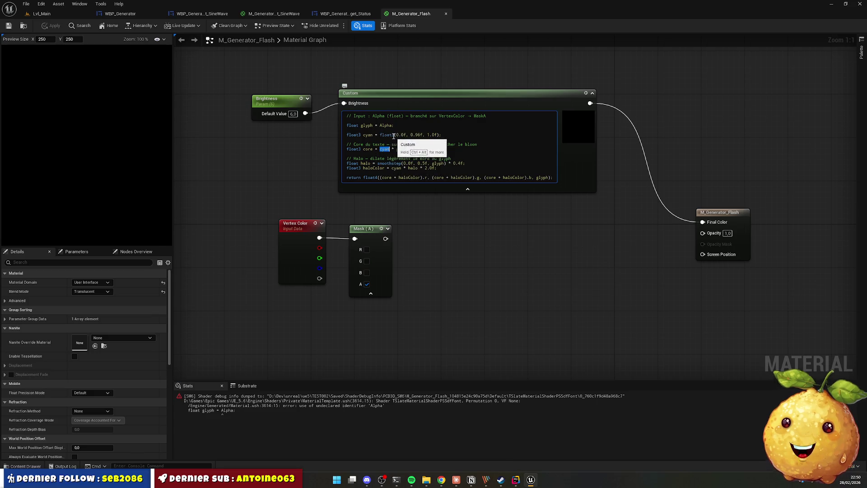
Inspect the undeclared 'Alpha' identifier in the Custom node's code.
left_click(395, 104)
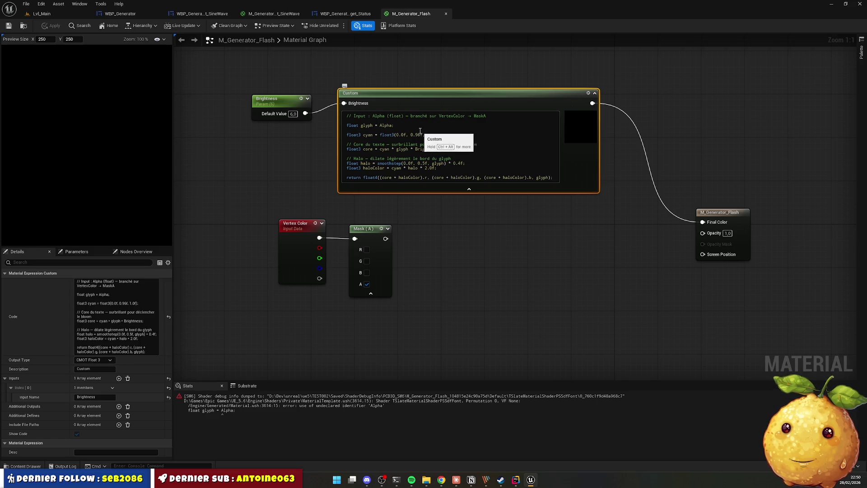
double_click(383, 126)
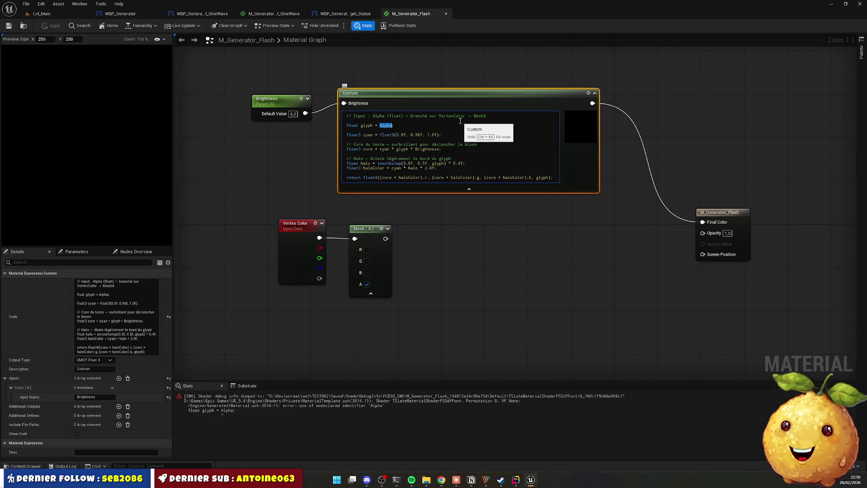
left_click(391, 93)
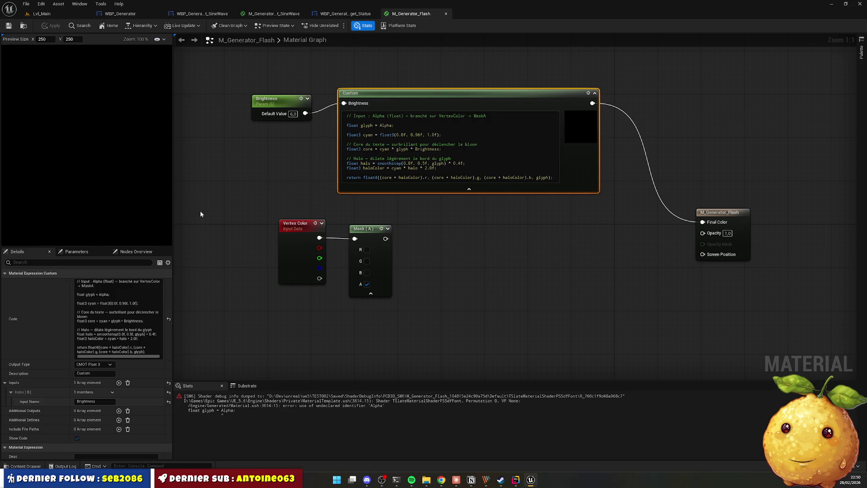
Add an 'Alpha' input as the Custom node's first input and wire the mask into it.
left_click(118, 382)
left_click_drag(7, 406, 7, 387)
left_click(11, 388)
left_click(91, 398)
type("Alpha")
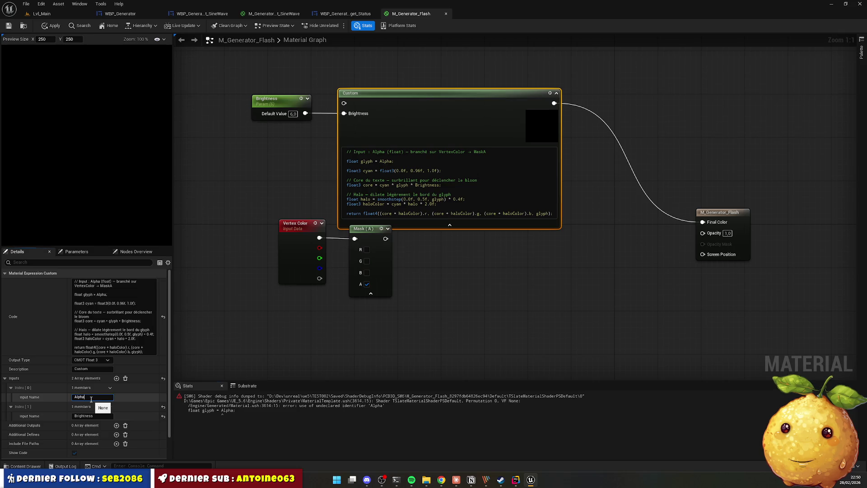
key("Return")
mouse_move(385, 239)
left_mouse_down()
mouse_move(375, 167)
mouse_move(345, 103)
left_mouse_up()
Rearrange the Vertex Color, mask, Brightness and output nodes, and reconnect the mask to Opacity.
mouse_move(259, 218)
left_mouse_down()
mouse_move(329, 297)
mouse_move(380, 304)
left_mouse_up()
left_click_drag(298, 247, 198, 149)
mouse_move(268, 101)
left_mouse_down()
mouse_move(268, 230)
mouse_move(252, 221)
left_mouse_up()
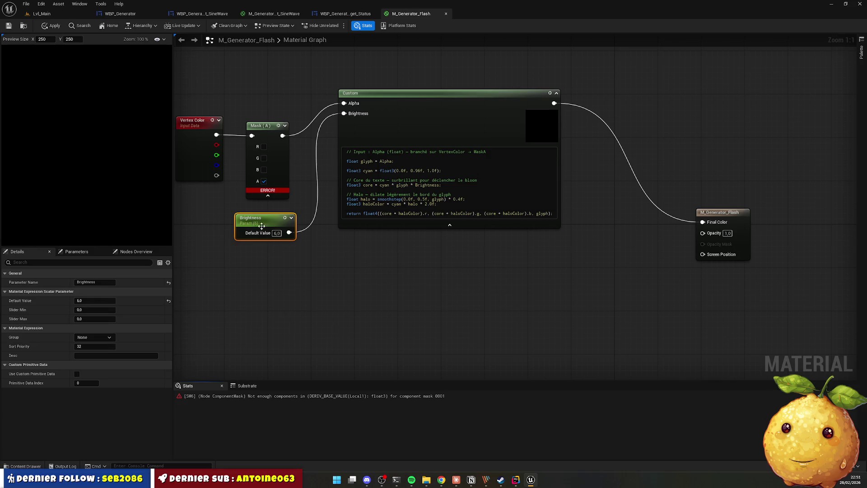
left_click(289, 290)
mouse_move(787, 209)
left_mouse_down()
mouse_move(701, 111)
mouse_move(717, 229)
mouse_move(701, 255)
left_mouse_up()
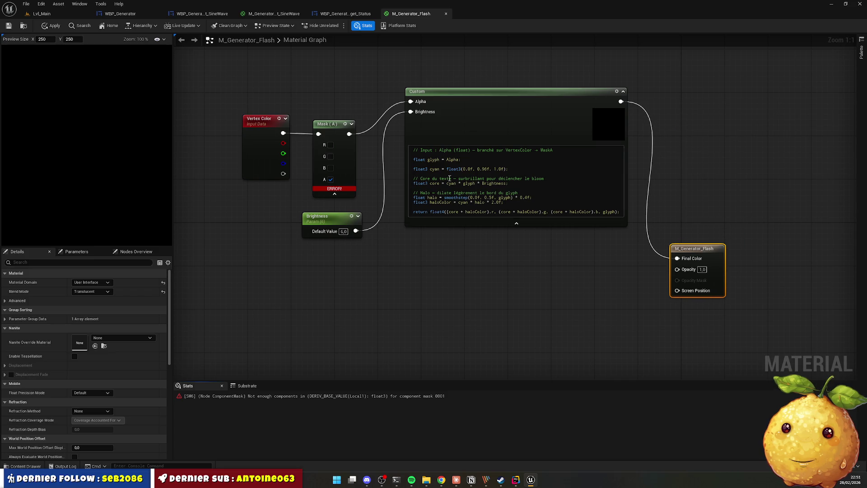
mouse_move(349, 134)
left_mouse_down()
mouse_move(625, 310)
mouse_move(677, 269)
left_mouse_up()
left_click(545, 277)
Apply the material changes despite errors, select all nodes, and return to Claude's reply box.
key("ctrl+s")
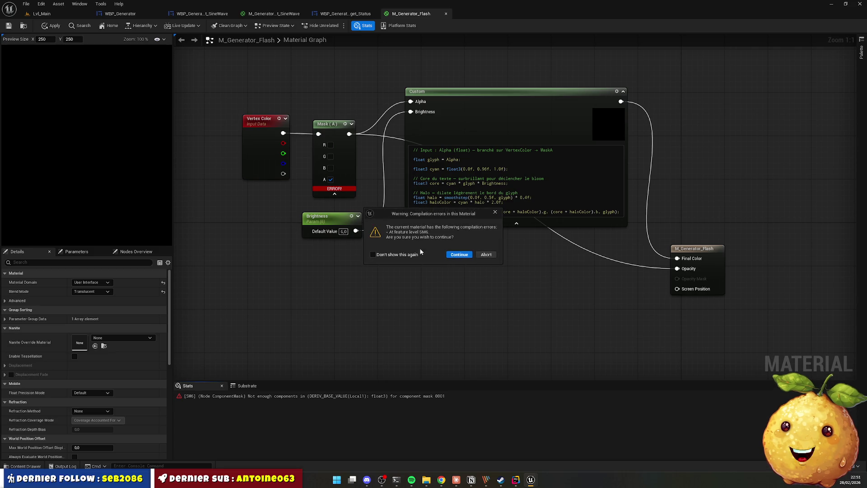
left_click(460, 254)
mouse_move(229, 78)
left_mouse_down()
mouse_move(262, 110)
mouse_move(747, 319)
left_mouse_up()
left_click(457, 480)
left_click(416, 434)
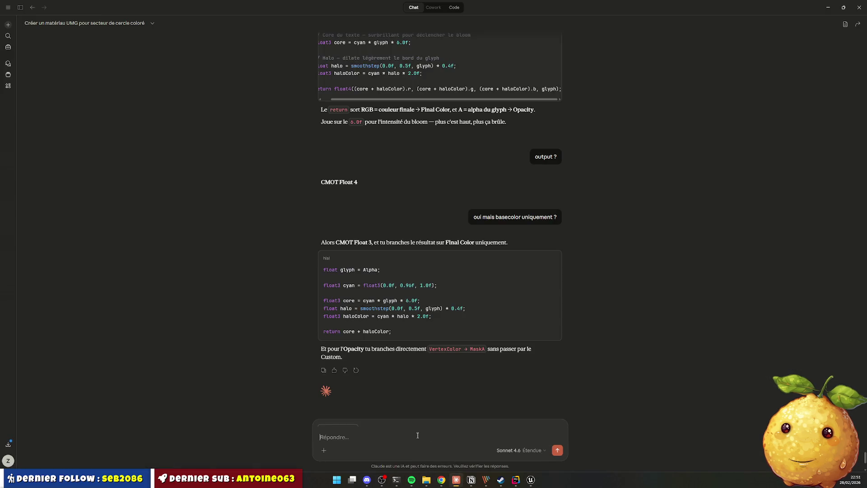
Send the pasted graph to Claude and read its ComponentMask fix: wire Vertex Color alpha straight to Alpha.
key("ctrl+v")
key("Return")
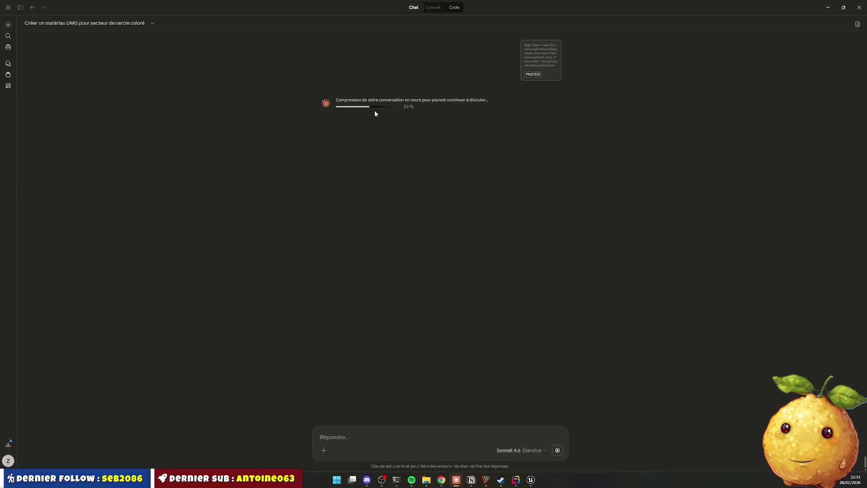
scroll(418, 128, "up", 4)
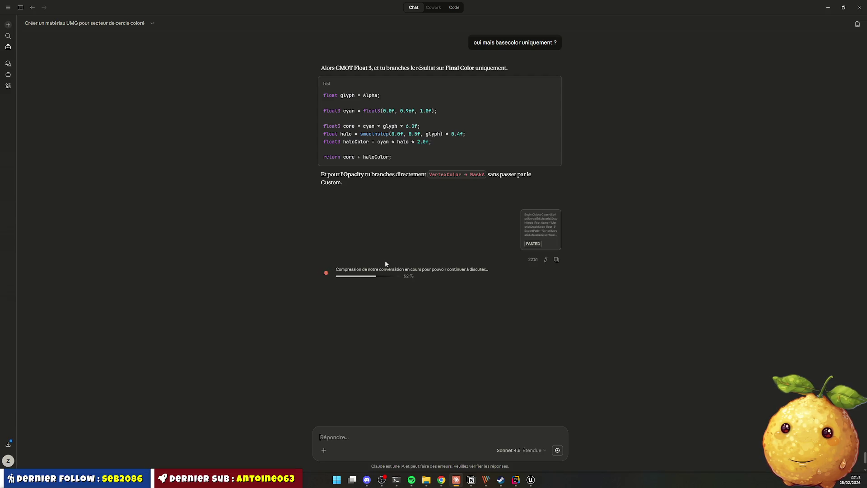
scroll(385, 261, "up", 10)
scroll(423, 257, "down", 15)
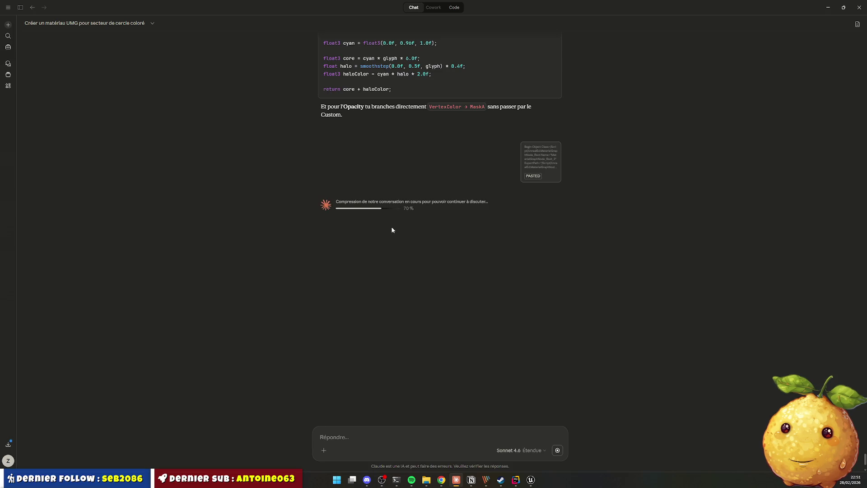
scroll(389, 226, "up", 2)
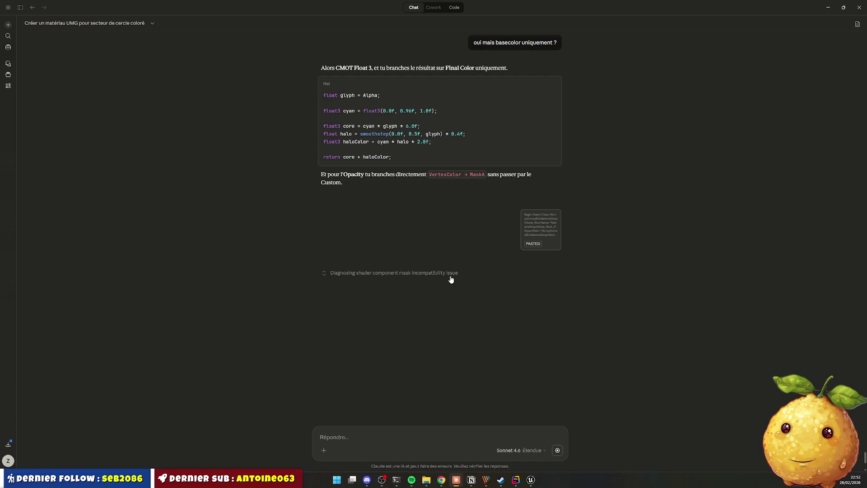
mouse_move(439, 264)
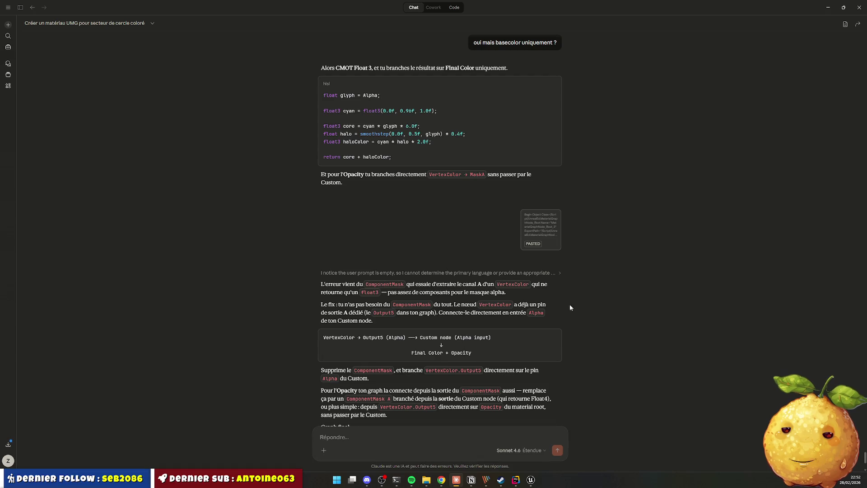
key("alt+Tab")
left_click(300, 154)
Delete the Mask (A) node and wire Vertex Color's alpha into Custom's Alpha and Opacity.
left_click(339, 135)
key("Delete")
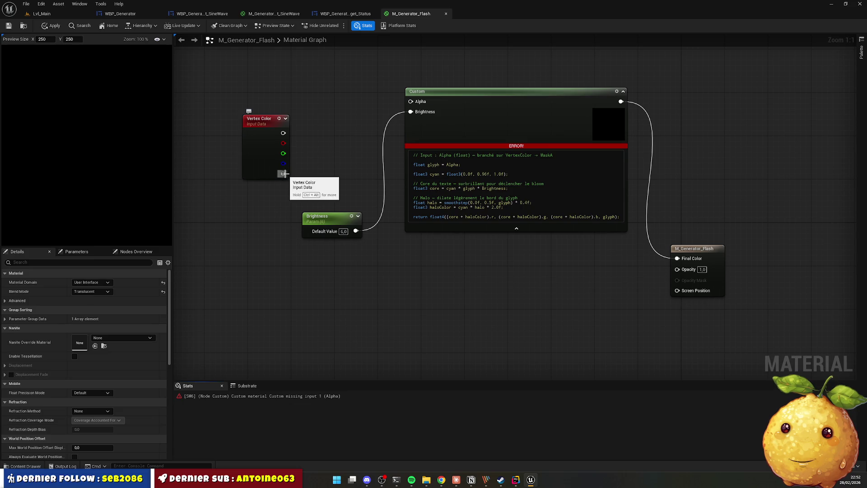
mouse_move(283, 173)
left_mouse_down()
mouse_move(339, 170)
mouse_move(413, 105)
left_mouse_up()
mouse_move(283, 173)
left_mouse_down()
mouse_move(678, 277)
mouse_move(678, 269)
left_mouse_up()
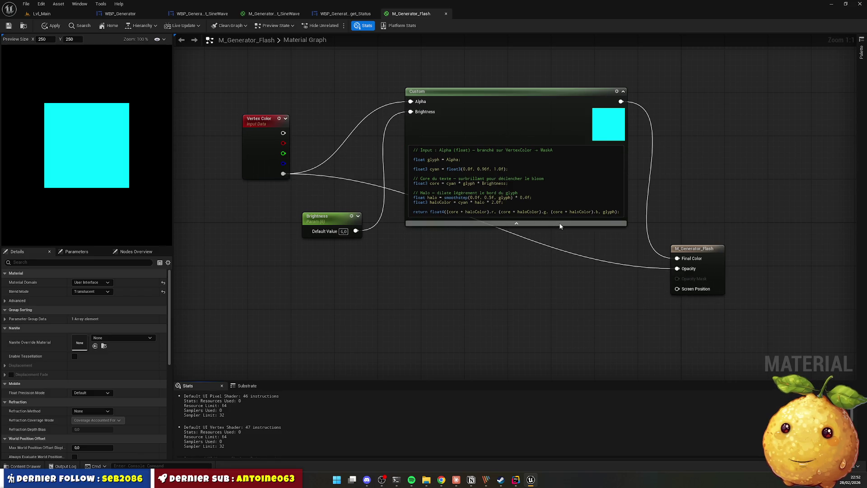
Reposition the Custom and Vertex Color nodes, save M_Generator_Flash, and switch to the status widget.
mouse_move(510, 95)
left_mouse_down()
mouse_move(533, 50)
mouse_move(527, 55)
left_mouse_up()
left_click_drag(505, 204, 407, 268)
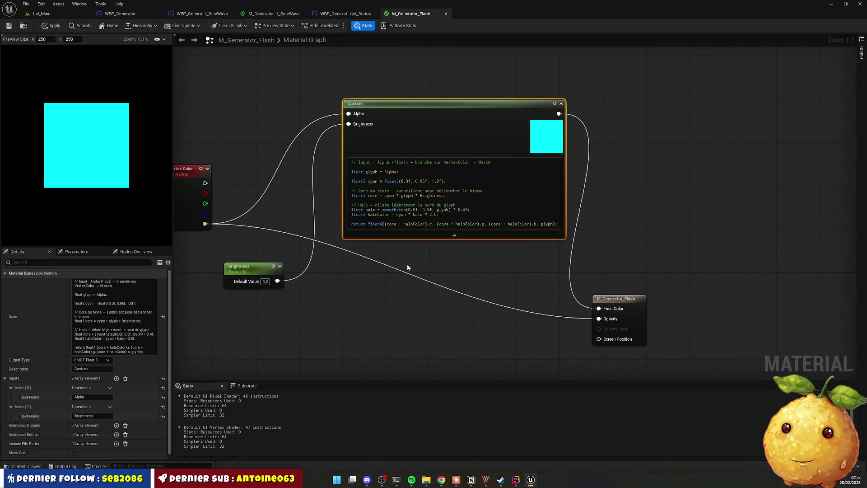
left_click(9, 26)
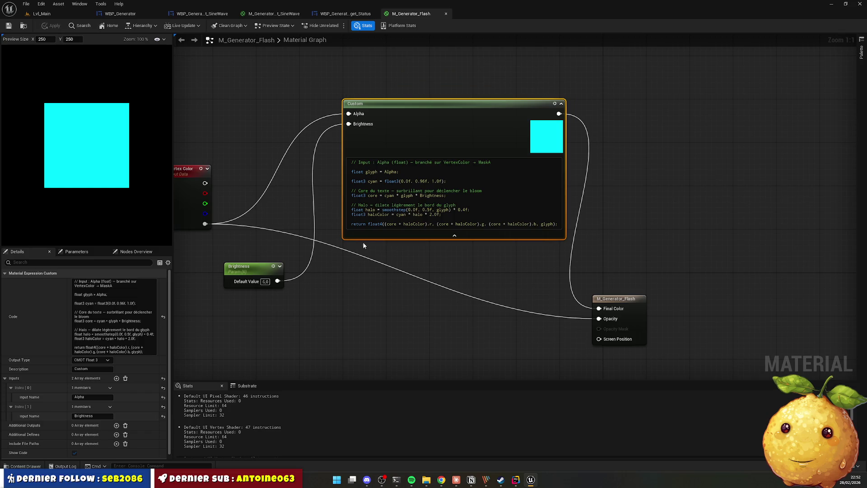
left_click_drag(194, 177, 241, 192)
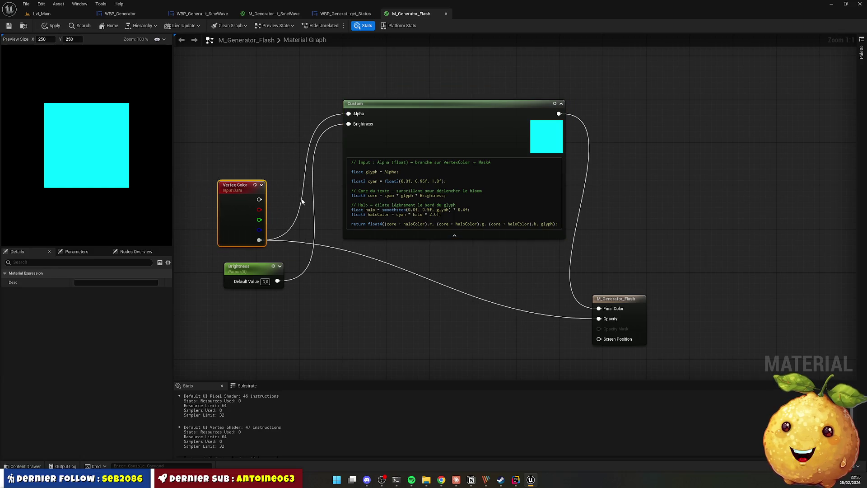
left_click(346, 13)
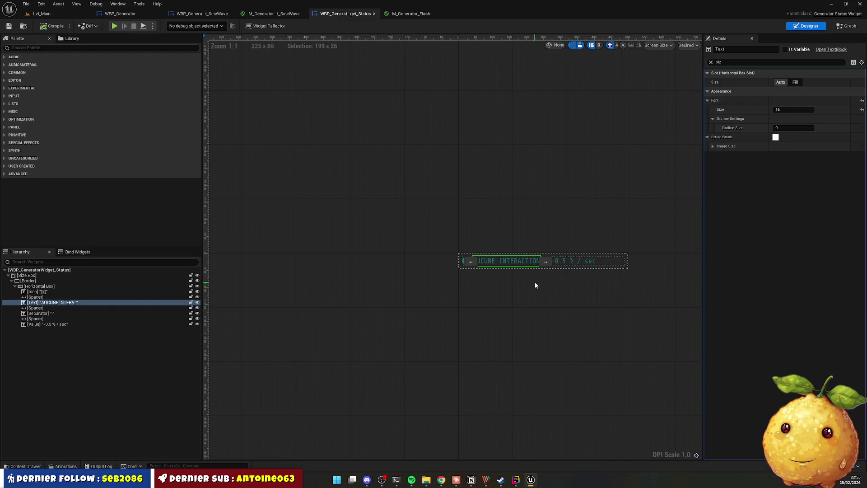
Save and close the SineWave material, then close the sine wave widget editor.
left_click(374, 14)
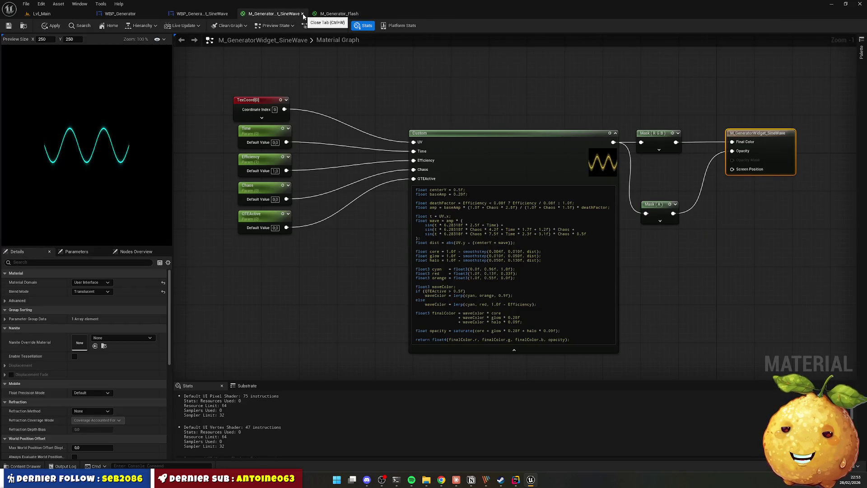
left_click(340, 14)
left_click(287, 13)
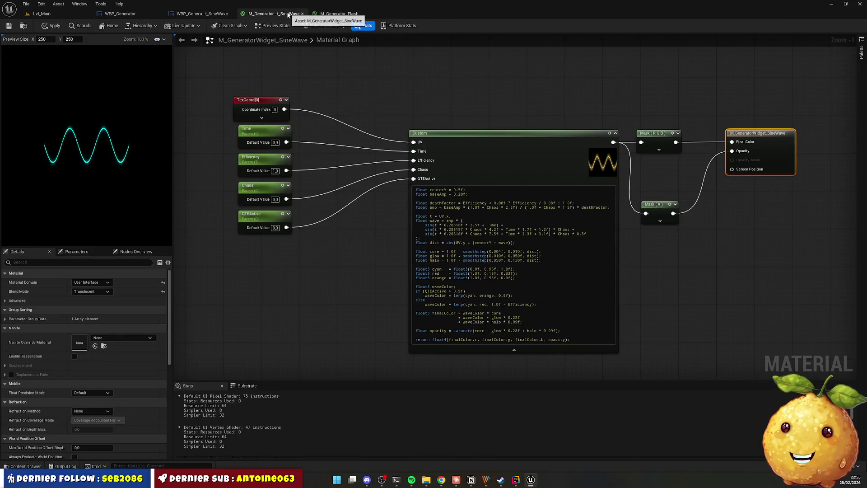
left_click(303, 13)
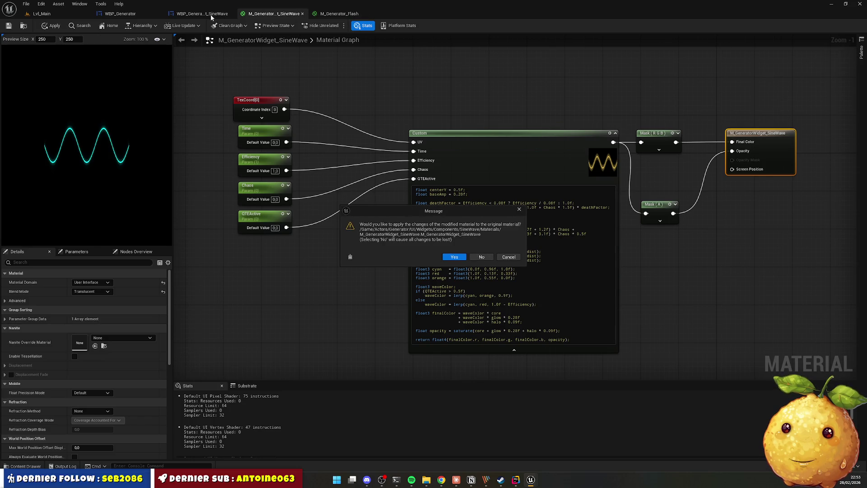
left_click(509, 257)
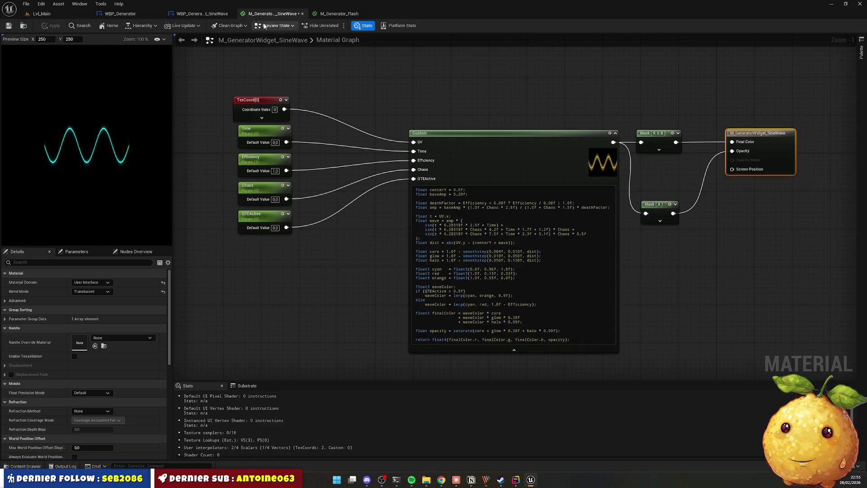
key("ctrl+s")
left_click(303, 14)
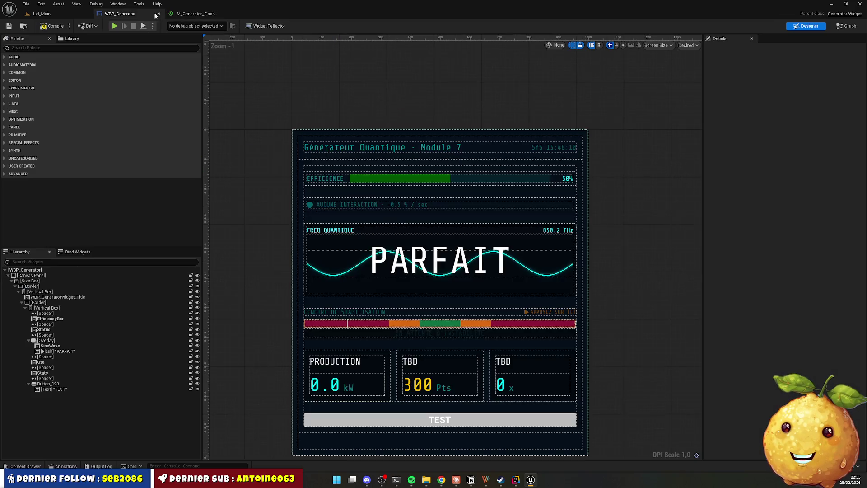
left_click(230, 14)
Apply M_Generator_Flash from the Content Drawer as the PARFAIT text's Font Material.
left_click(457, 262)
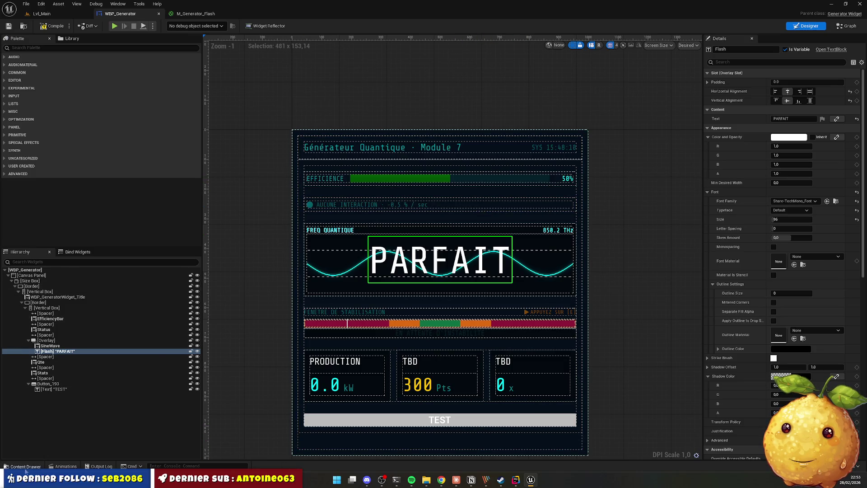
left_click(25, 466)
mouse_move(165, 334)
left_mouse_down()
mouse_move(212, 357)
mouse_move(554, 285)
mouse_move(777, 261)
left_mouse_up()
left_click(647, 279)
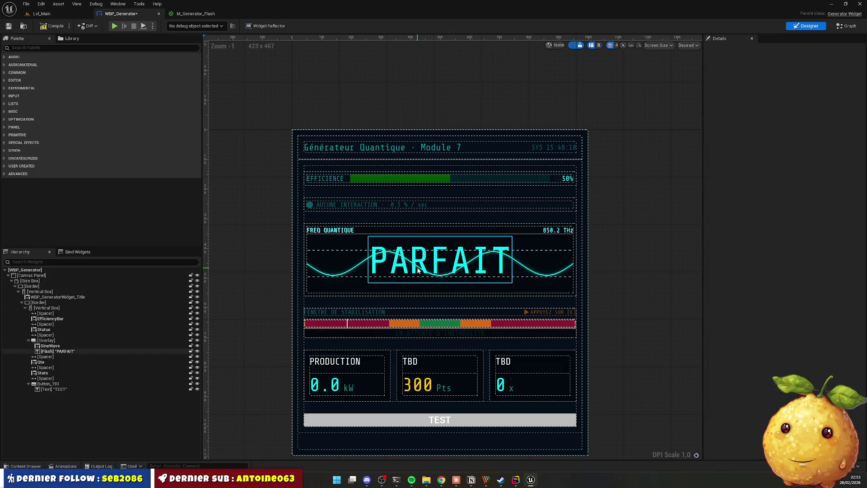
left_click(217, 16)
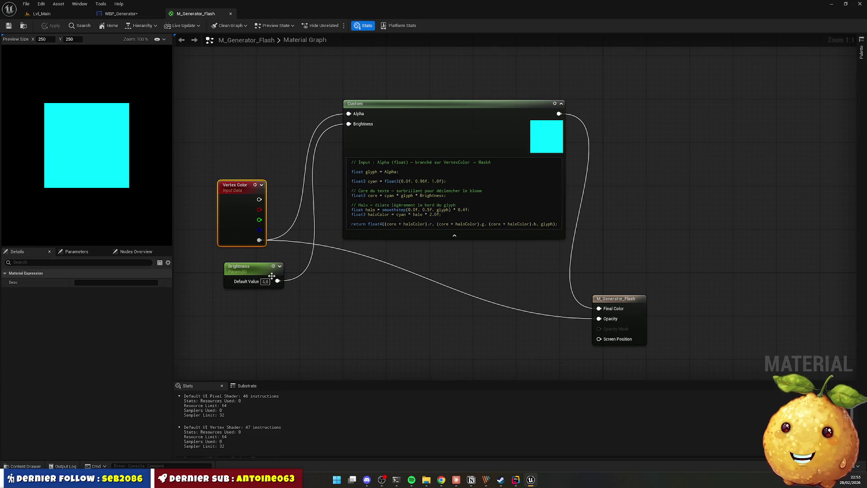
Marquee-select the four material nodes and glance at Claude before returning to the graph.
left_click(646, 250)
mouse_move(227, 92)
left_mouse_down()
mouse_move(650, 344)
mouse_move(635, 330)
left_mouse_up()
left_click(457, 479)
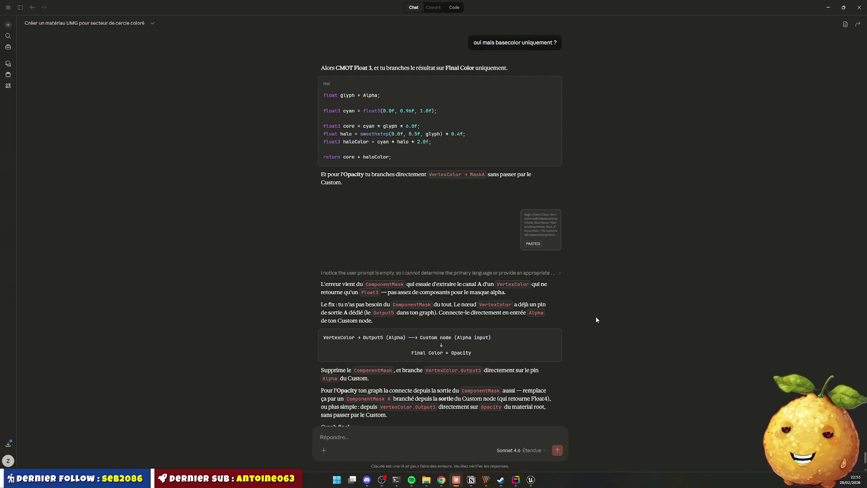
key("alt+Tab")
Wire the Custom output into Final Color, apply, and check the result in WBP_Generator.
left_click(604, 180)
mouse_move(560, 114)
left_mouse_down()
mouse_move(616, 318)
mouse_move(608, 318)
left_mouse_up()
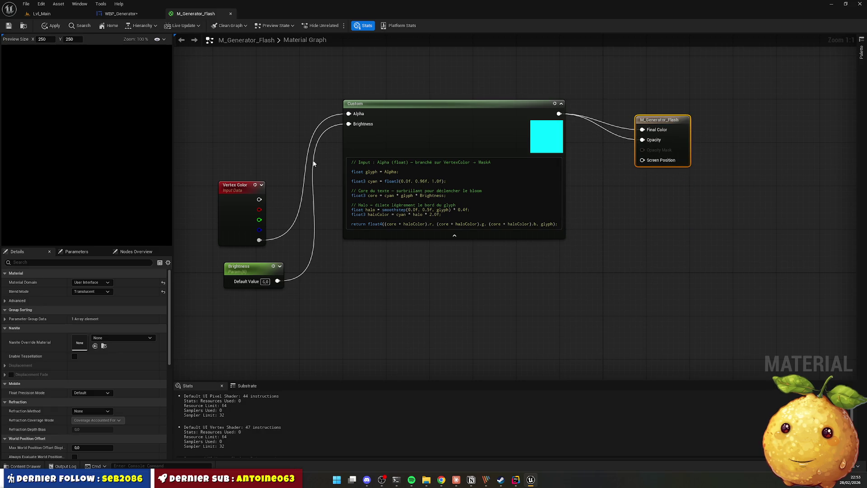
key("ctrl+s")
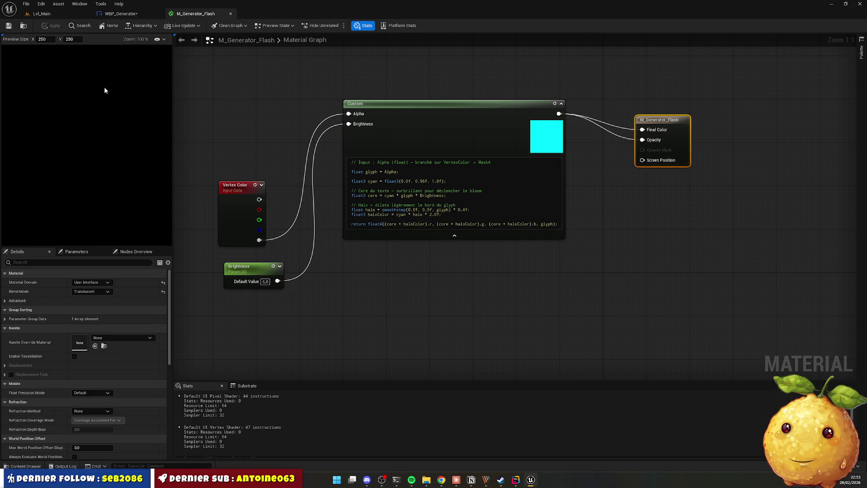
left_click(127, 15)
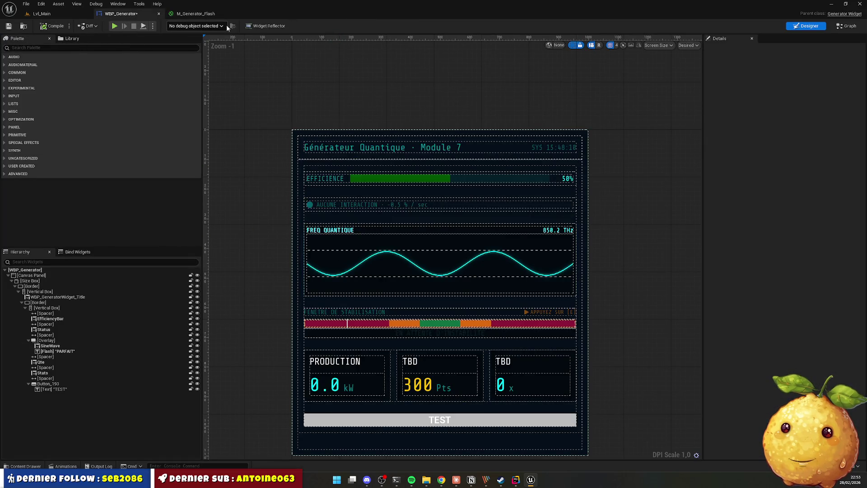
left_click(187, 15)
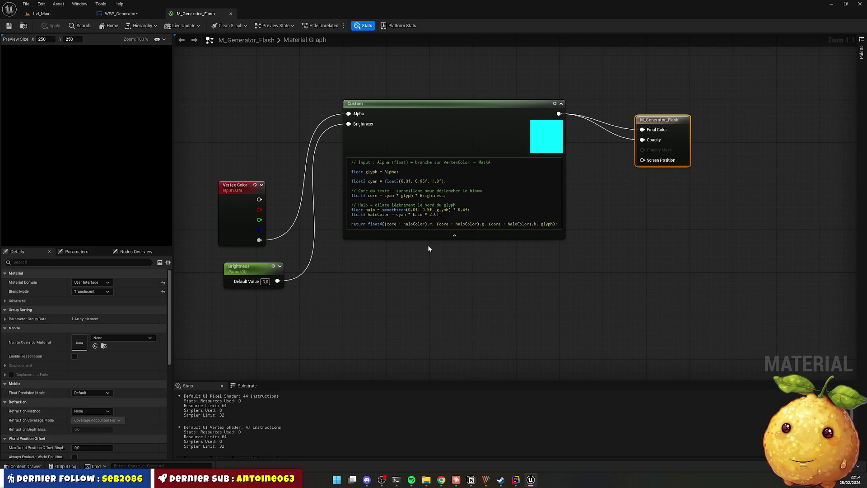
Select all four material nodes and bring them over to Claude.
key("alt+Tab")
left_click_drag(240, 93, 675, 272)
left_click(457, 479)
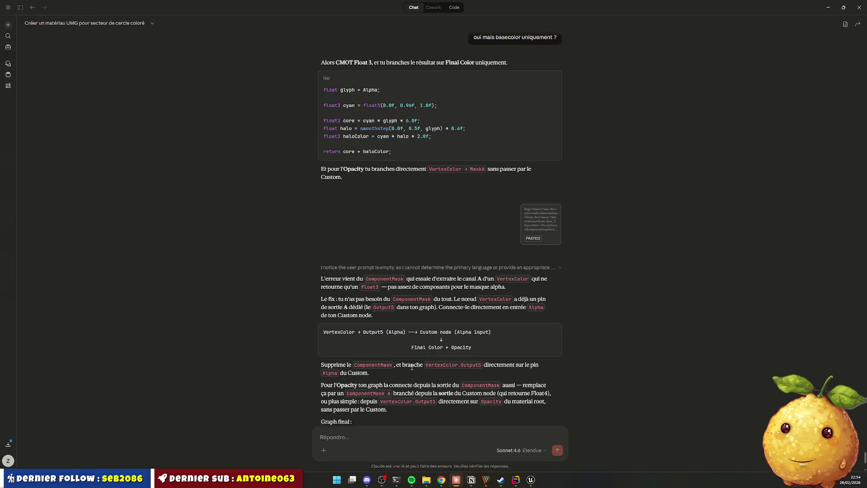
Paste and send the M_Generator_Flash graph to Claude, reviewing the Opacity connection in its Graph final block.
key("ctrl+v")
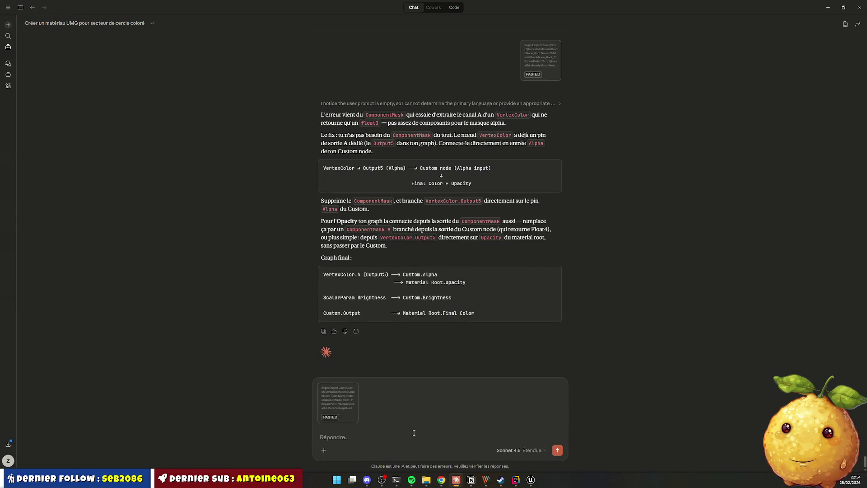
key("Return")
scroll(437, 247, "up", 5)
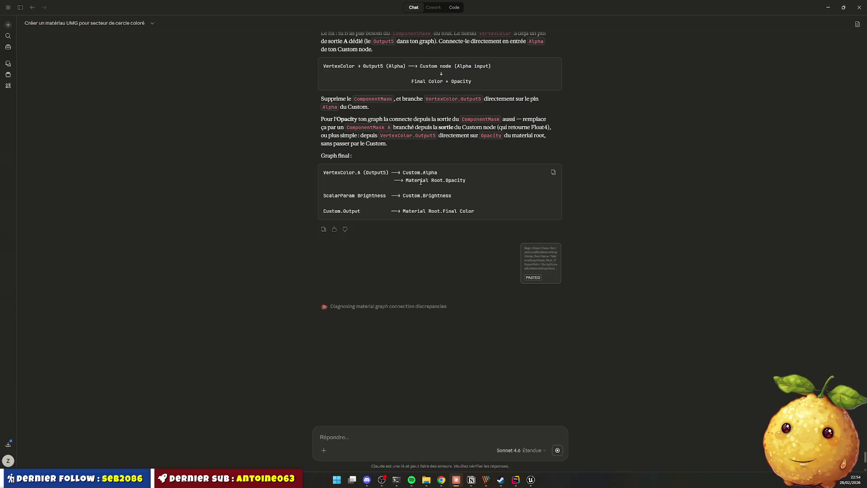
left_click_drag(343, 173, 465, 180)
left_click(617, 221)
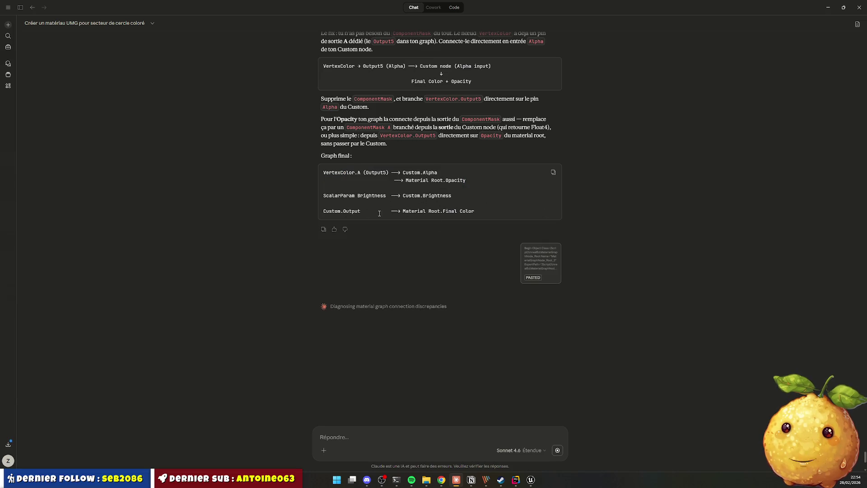
key("alt+Tab")
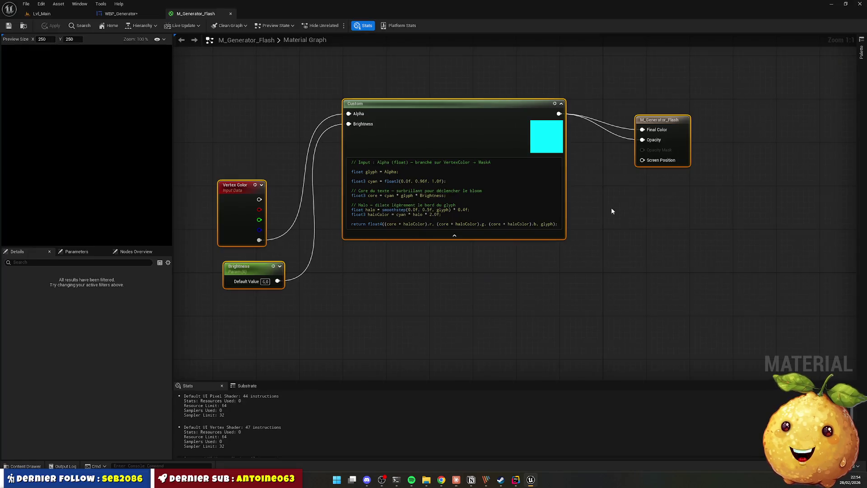
Wire Vertex Color alpha directly to Opacity, place Brightness above Vertex Color, and apply.
mouse_move(259, 240)
left_mouse_down()
mouse_move(629, 193)
mouse_move(649, 141)
left_mouse_up()
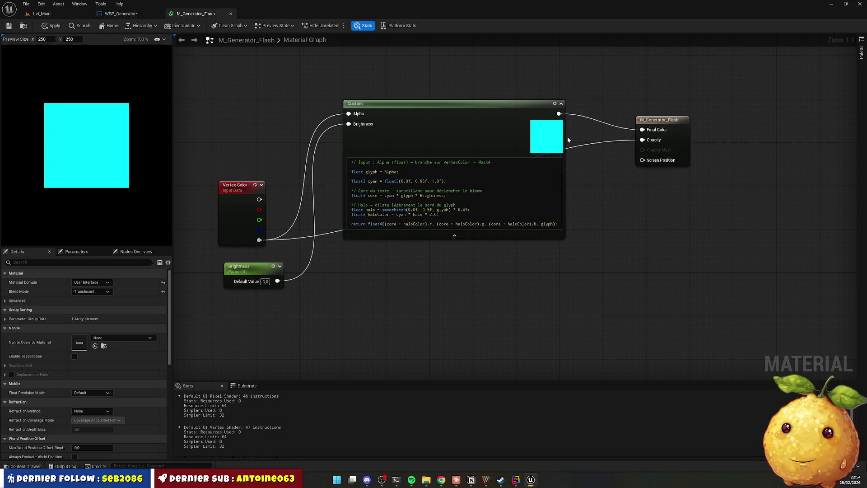
mouse_move(479, 104)
left_mouse_down()
mouse_move(483, 38)
mouse_move(515, 101)
mouse_move(515, 139)
mouse_move(483, 211)
left_mouse_up()
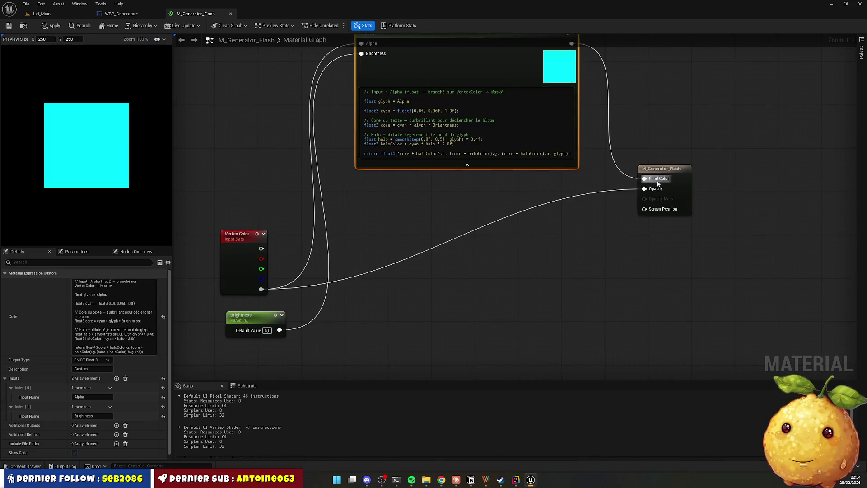
left_click_drag(240, 238, 247, 137)
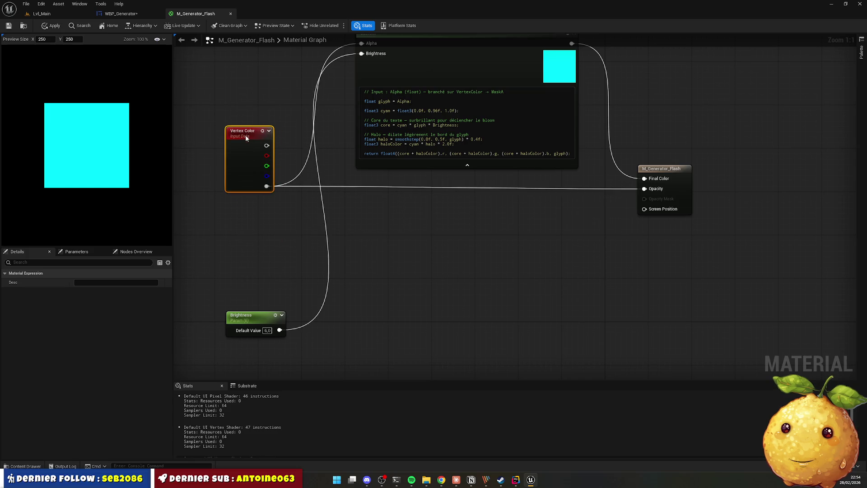
left_click_drag(258, 311, 247, 96)
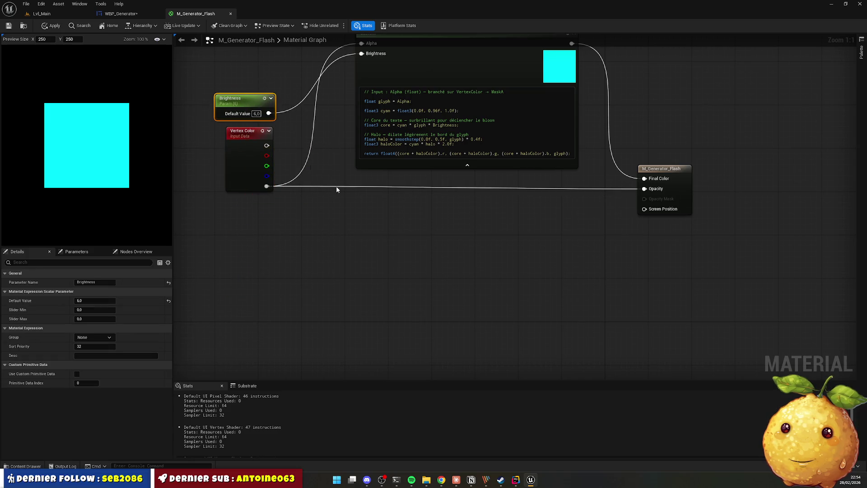
left_click(391, 198)
mouse_move(391, 198)
left_mouse_down()
mouse_move(369, 270)
mouse_move(489, 265)
left_mouse_up()
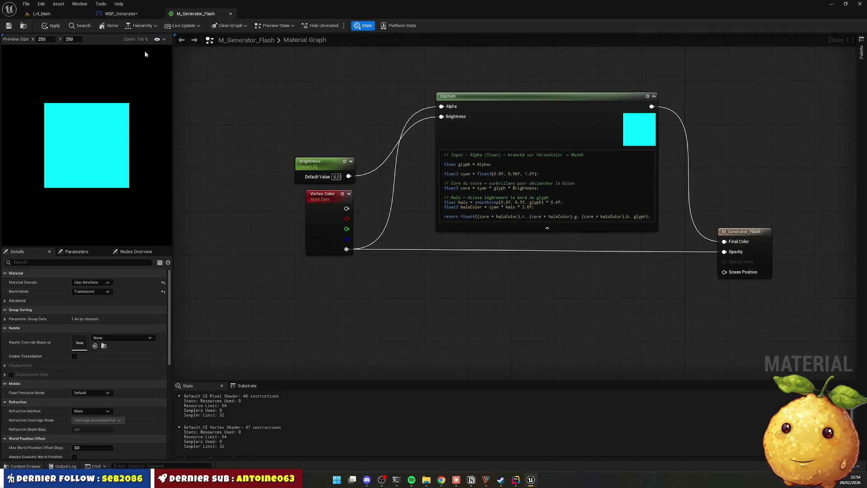
left_click(56, 27)
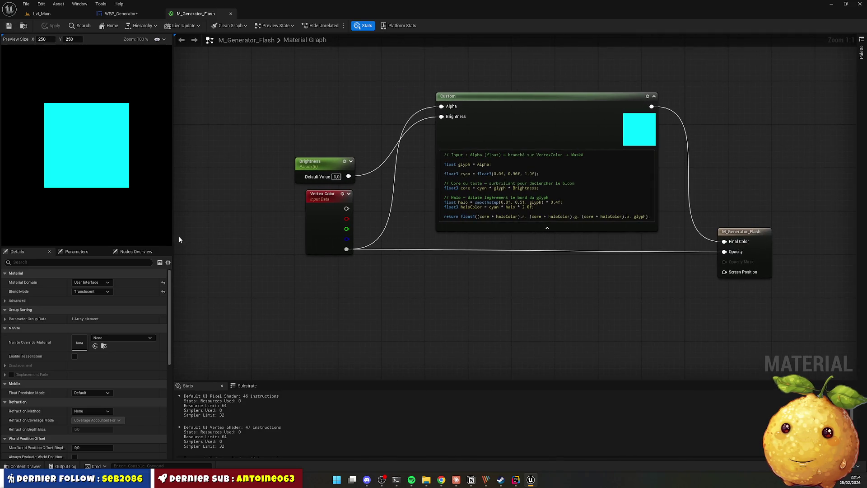
key("alt+Tab")
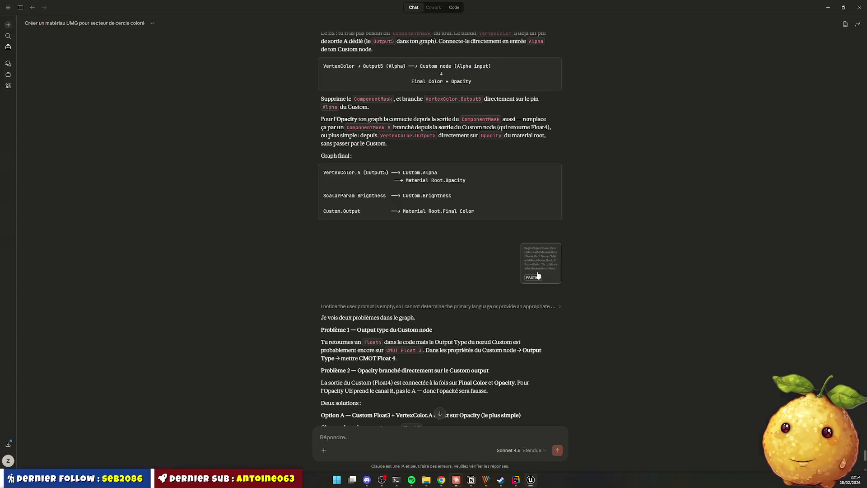
Set the Custom node's Output Type to CMOT Float 4 and save the material.
scroll(396, 342, "down", 2)
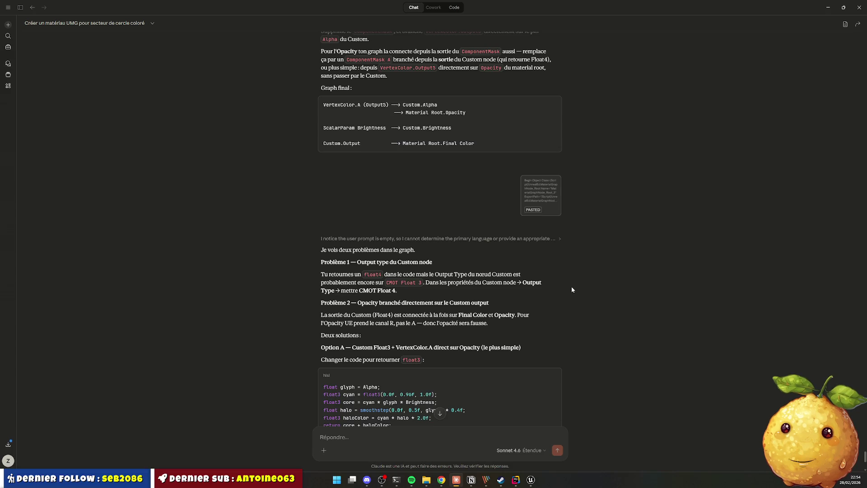
key("alt+Tab")
left_click(565, 152)
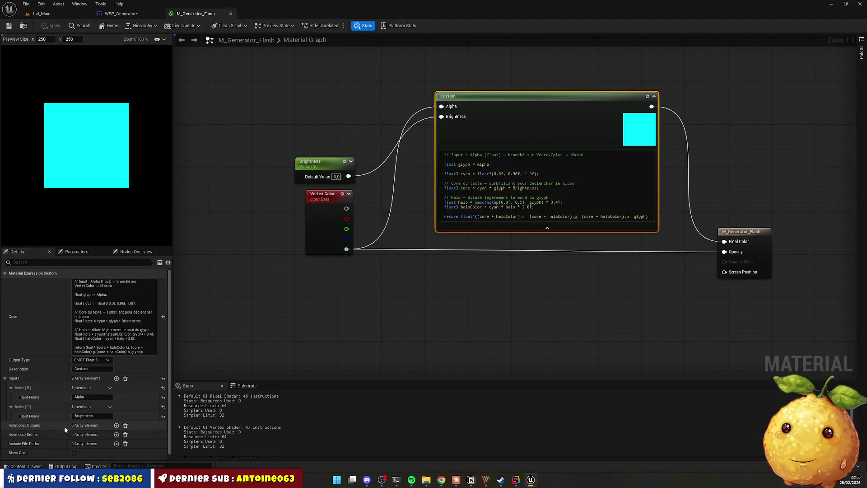
left_click(98, 360)
left_click(93, 387)
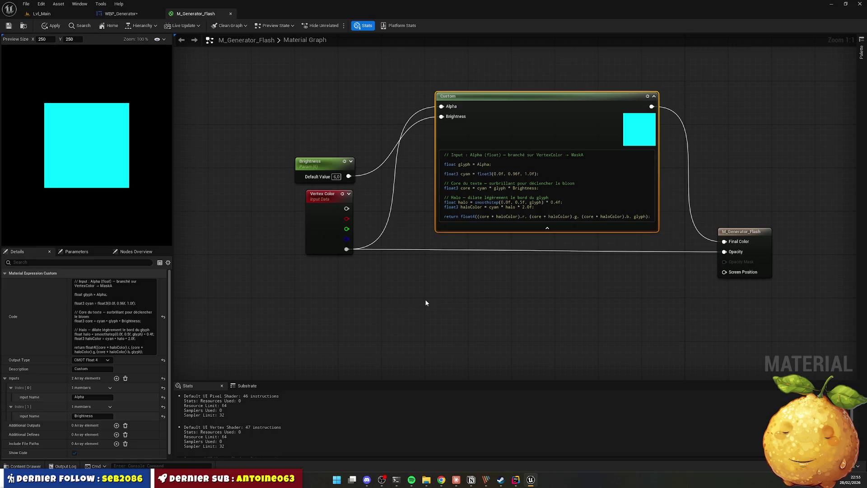
left_click(550, 284)
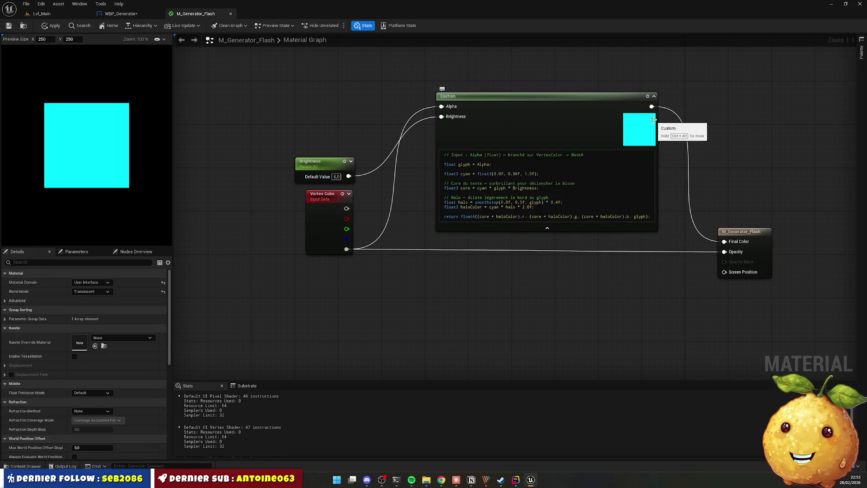
key("ctrl+s")
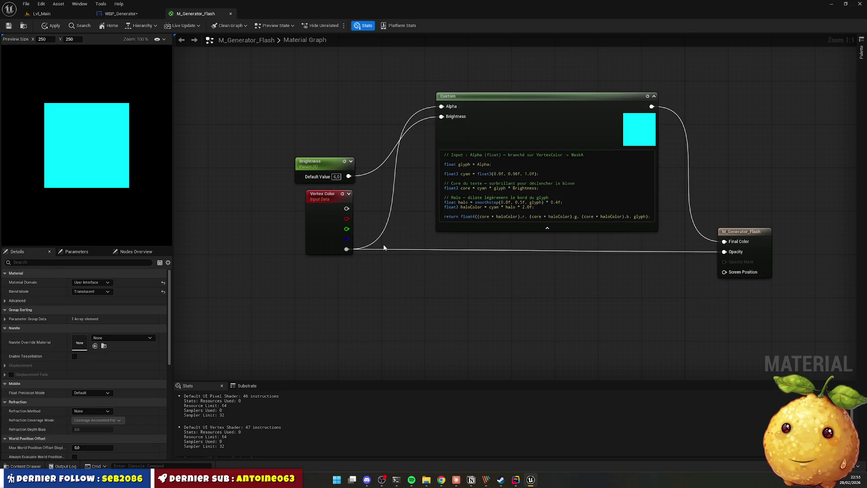
key("alt+Tab")
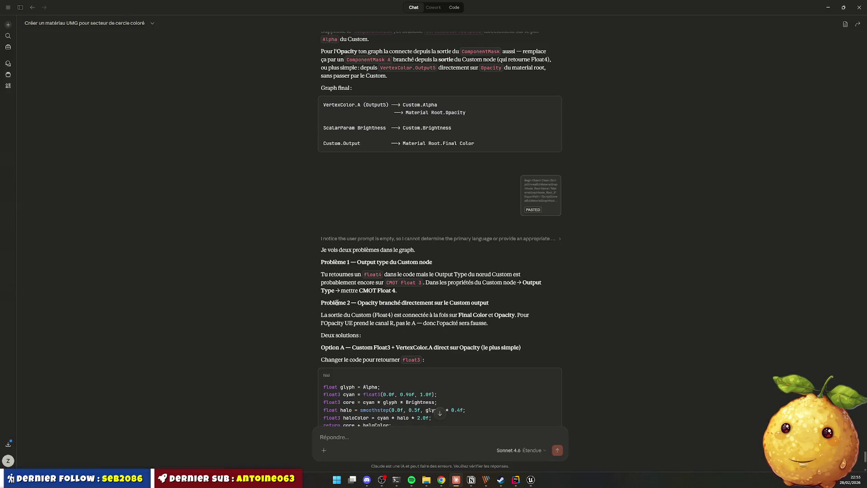
Read Claude's Option A recommendation and copy its suggested Custom node code.
scroll(389, 298, "down", 1)
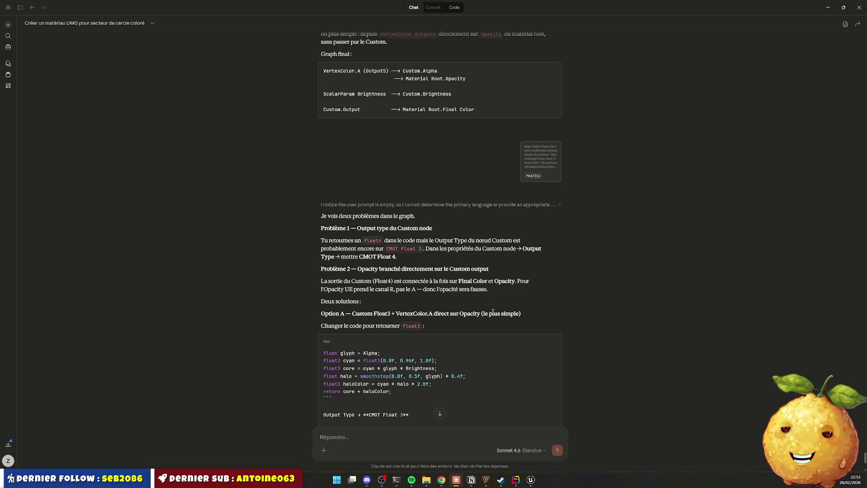
scroll(483, 313, "down", 4)
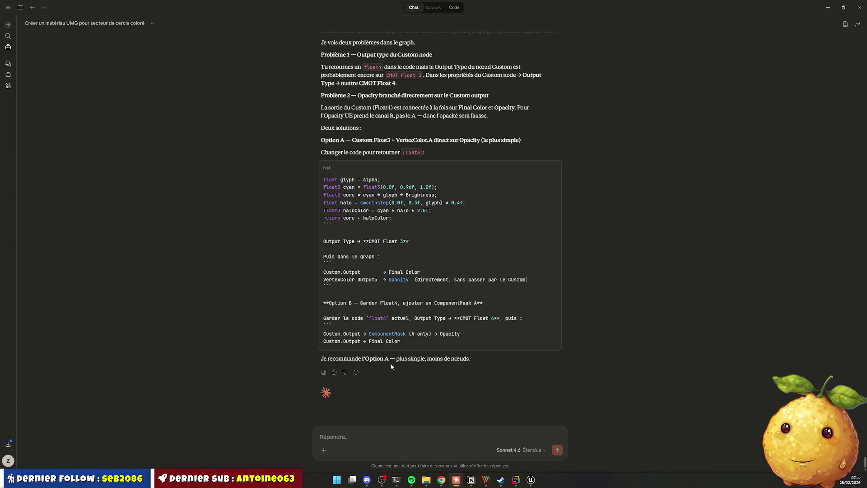
mouse_move(331, 142)
left_mouse_down()
mouse_move(369, 140)
mouse_move(393, 304)
left_mouse_up()
left_click_drag(355, 358, 418, 358)
left_click(438, 373)
left_click(553, 169)
key("alt+Tab")
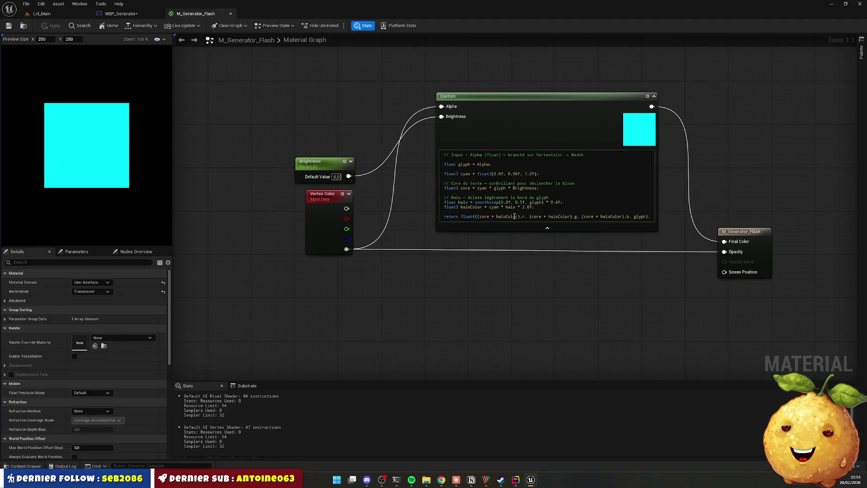
Replace the Custom node's code with Claude's float3 glow code and save despite compile errors.
key("ctrl+a")
key("ctrl+v")
left_click(530, 99)
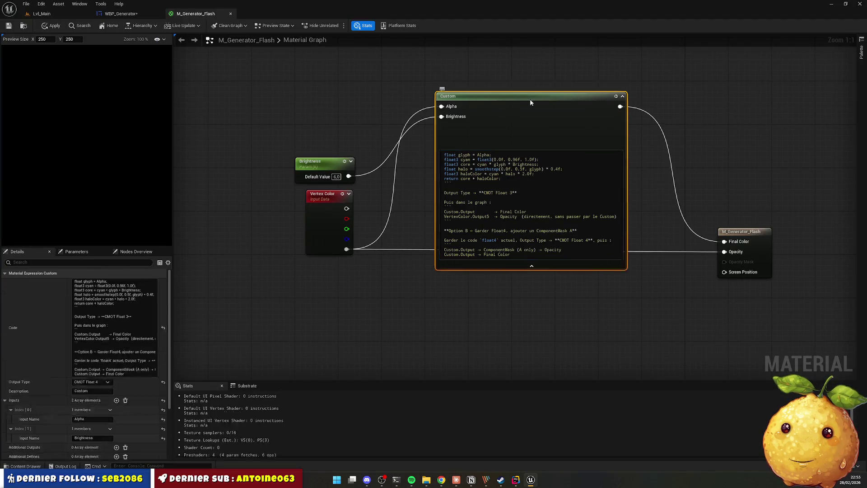
key("ctrl+s")
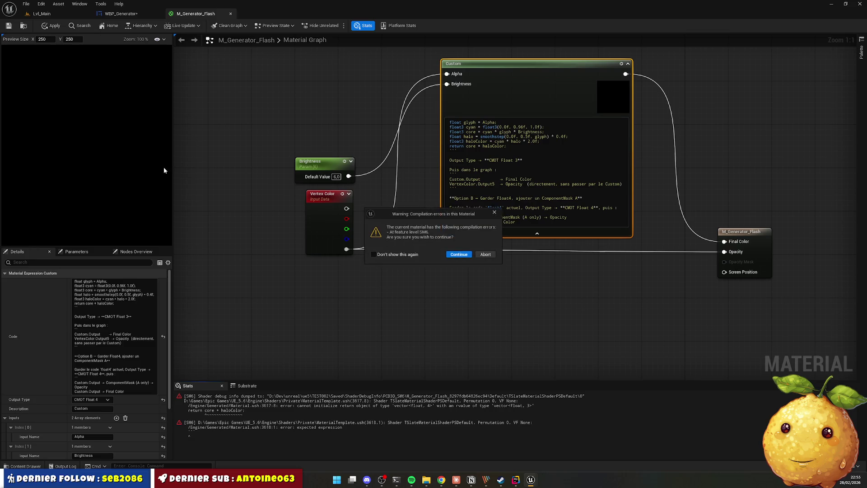
left_click(459, 253)
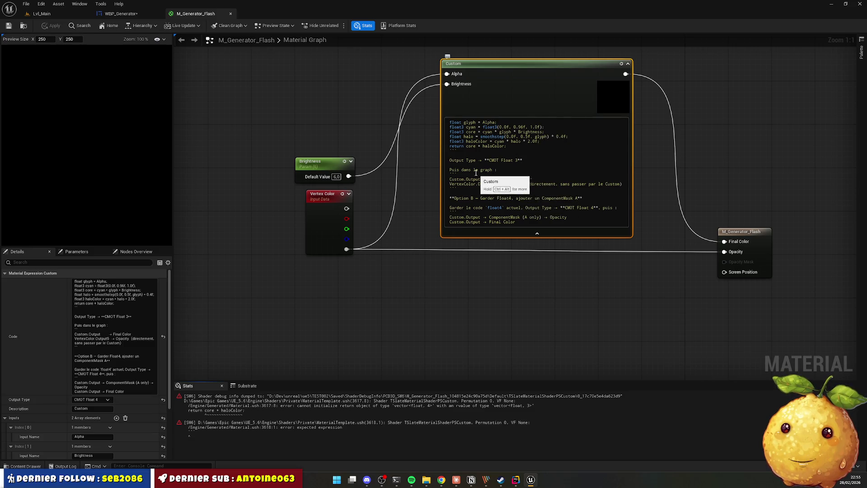
Delete the leftover non-code text after the return line in the Custom code.
left_click(469, 154)
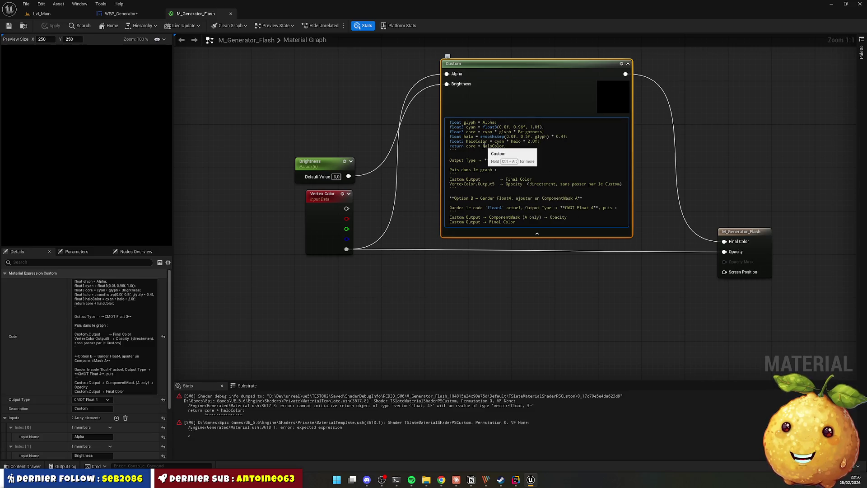
key("ctrl+shift+End")
key("BackSpace")
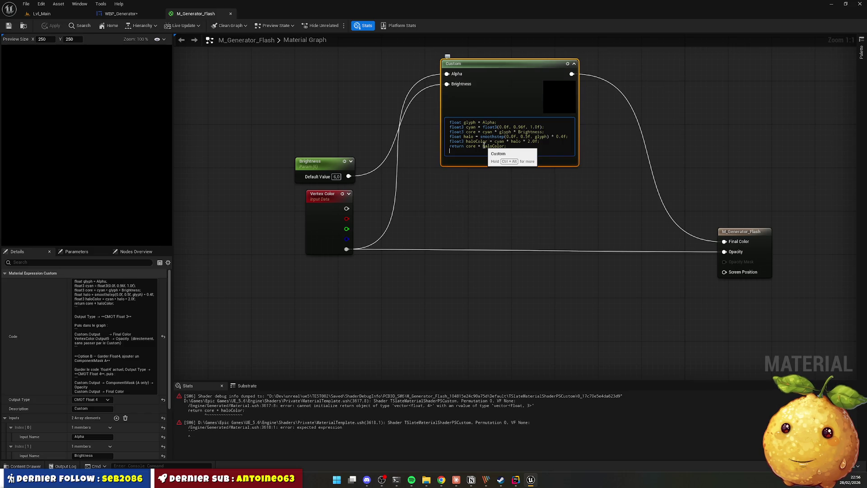
left_click(521, 204)
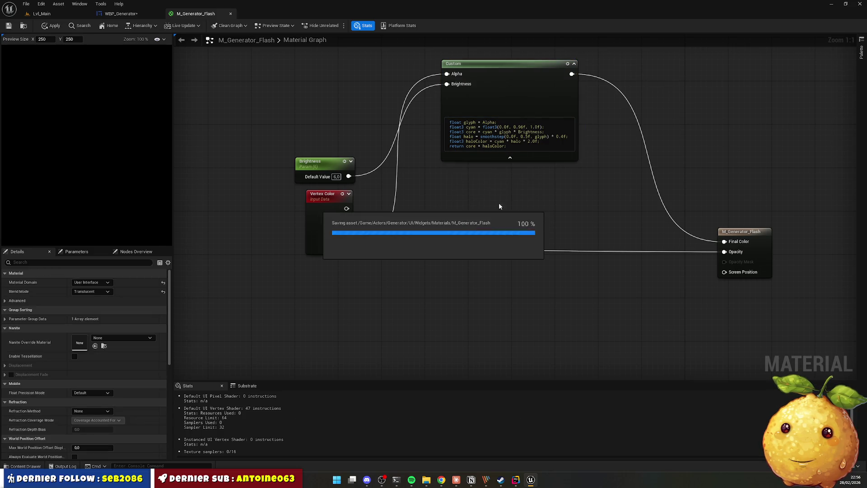
Select all graph nodes and bring them into Claude's reply box.
left_click_drag(503, 74, 497, 150)
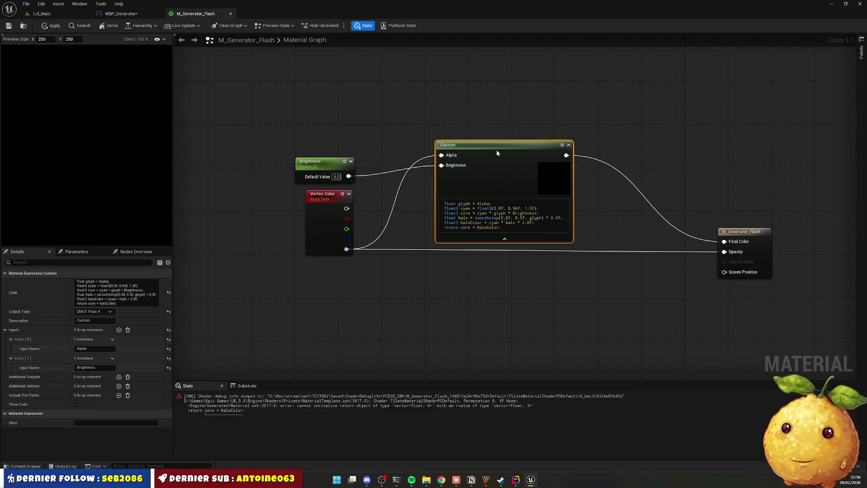
left_click(570, 292)
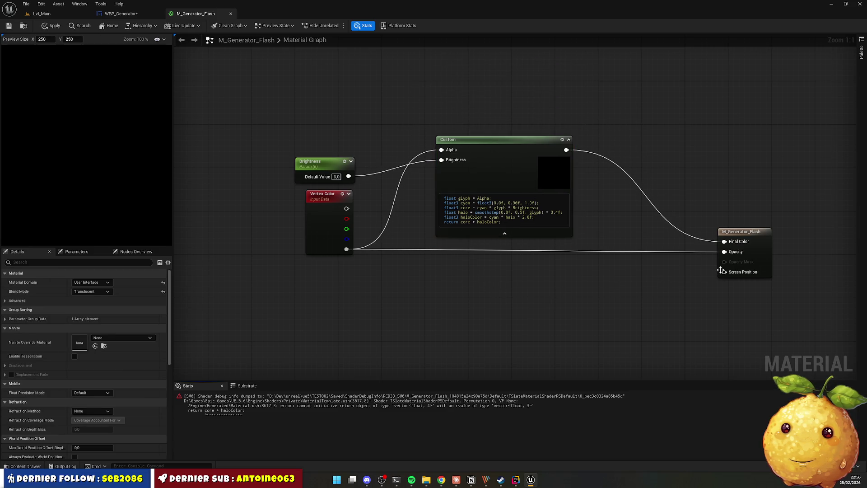
mouse_move(273, 93)
left_mouse_down()
mouse_move(648, 289)
mouse_move(765, 294)
left_mouse_up()
key("alt+Tab")
left_click(473, 428)
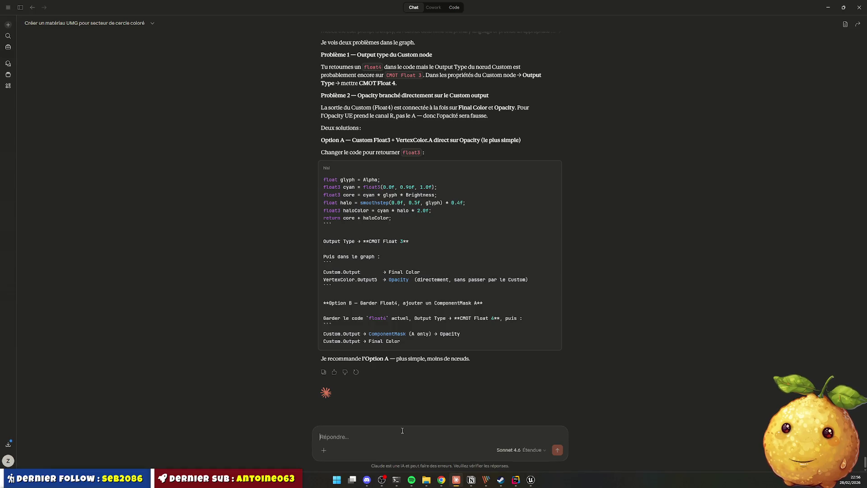
Send the copied graph and read Claude's CMOT Float 4 versus float3 mismatch diagnosis.
key("ctrl+v")
key("Return")
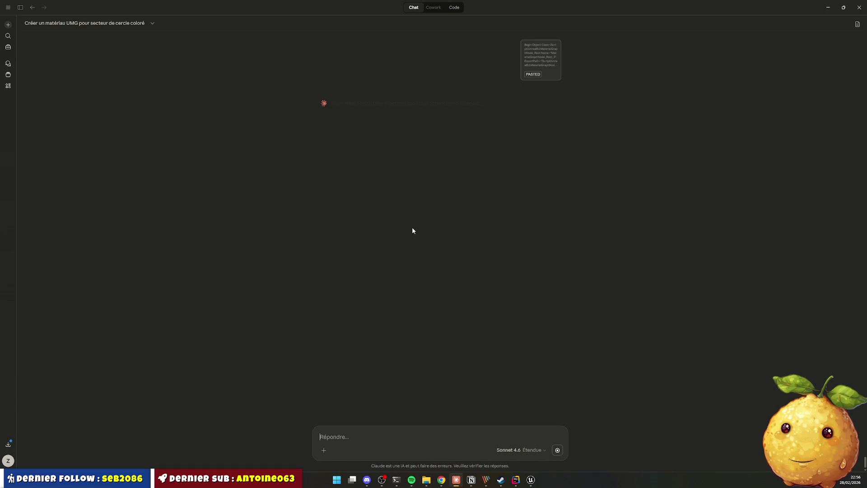
scroll(450, 144, "up", 4)
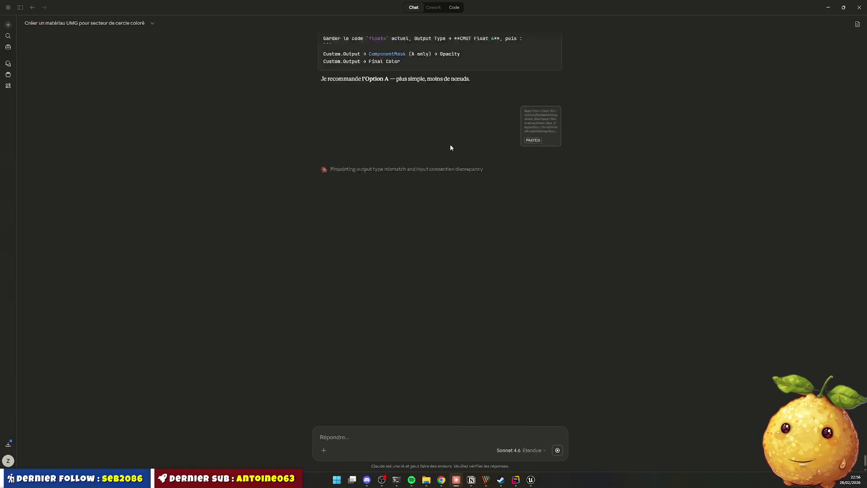
scroll(441, 148, "up", 1)
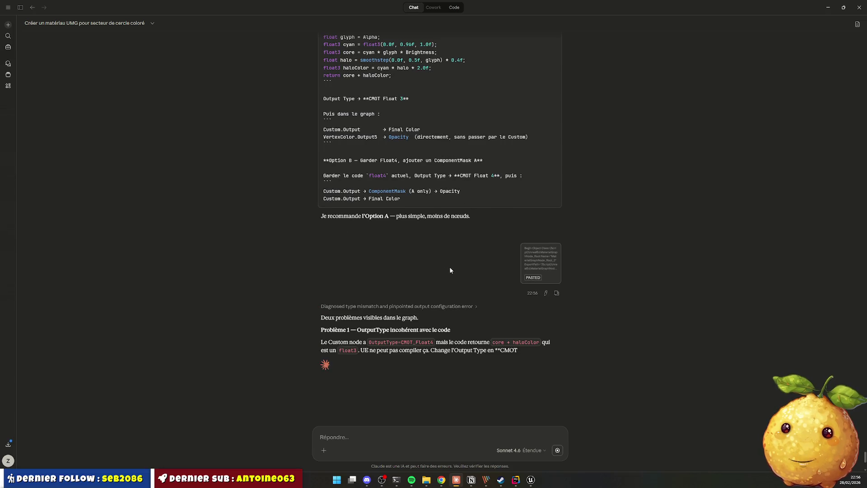
key("alt+Tab")
left_click(502, 176)
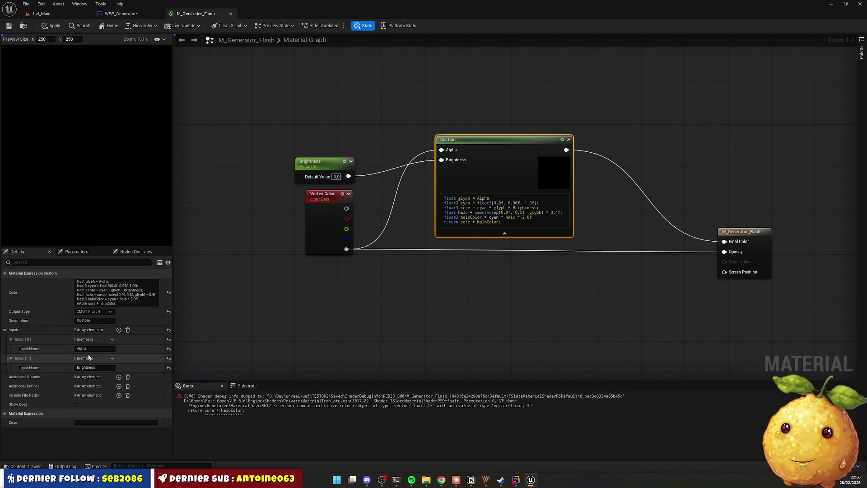
Set the Custom node's Output Type to CMOT Float 3 and save the material.
left_click(95, 312)
left_click(98, 335)
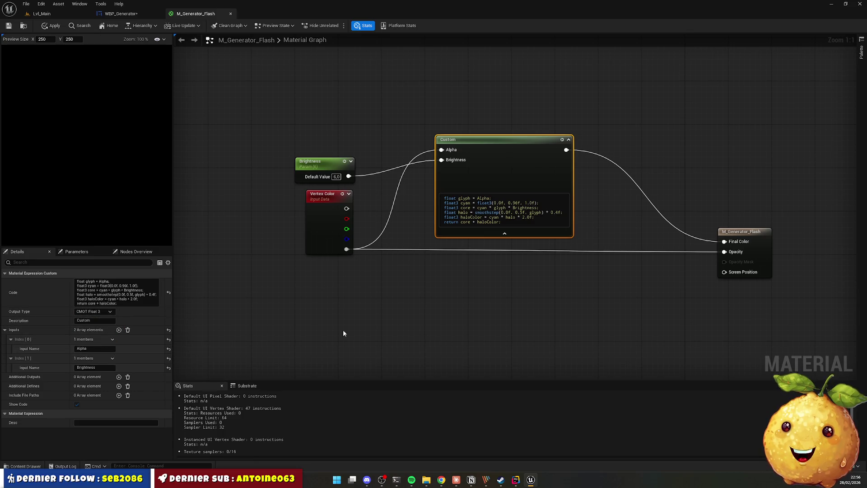
left_click(431, 326)
key("ctrl+s")
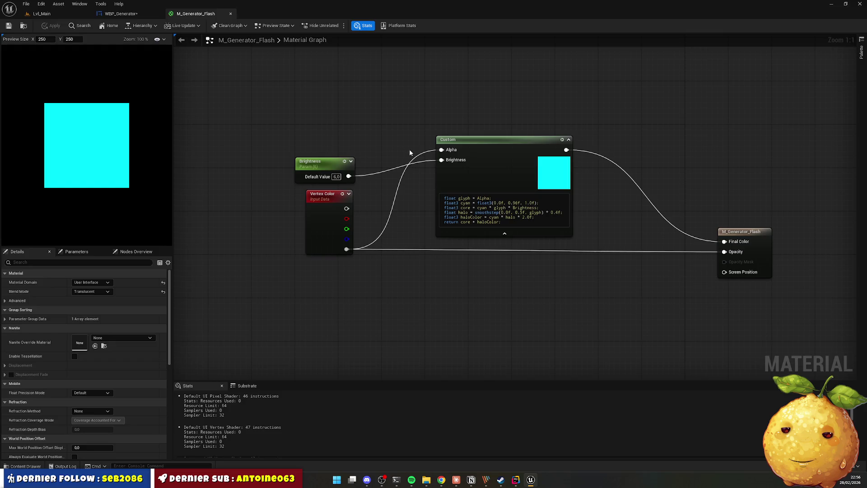
Review Claude's latest reply about the output type fix.
key("alt+Tab")
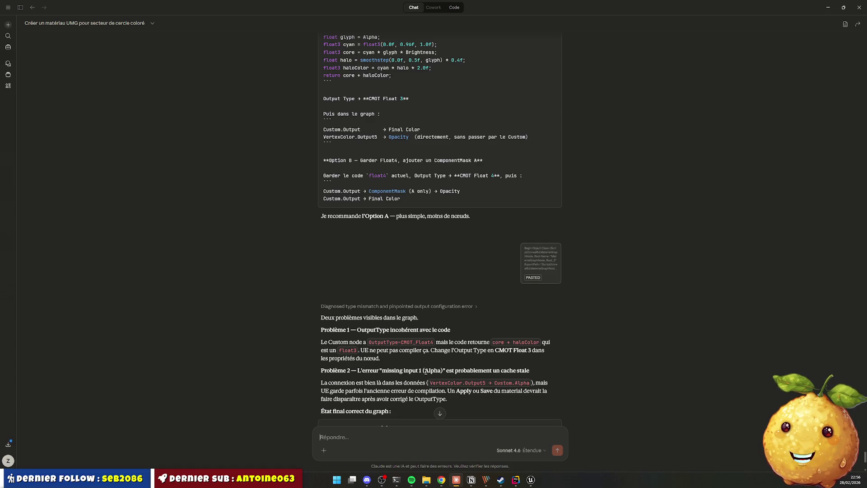
key("alt+Tab")
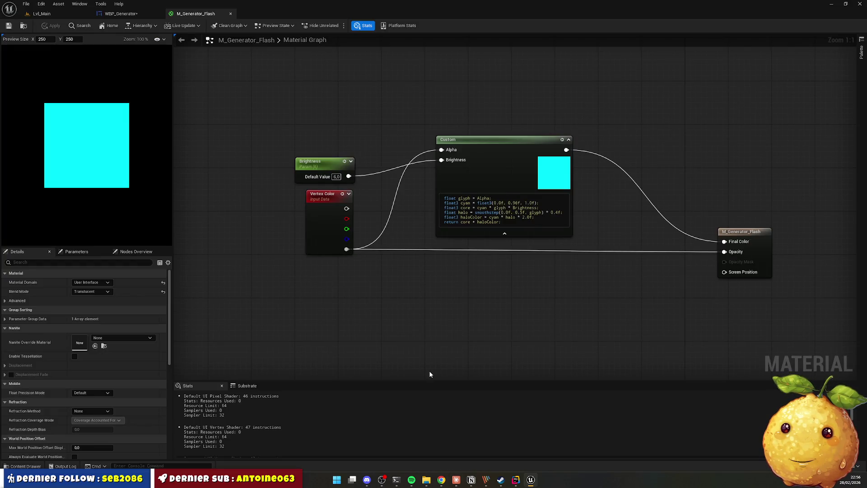
key("alt+Tab")
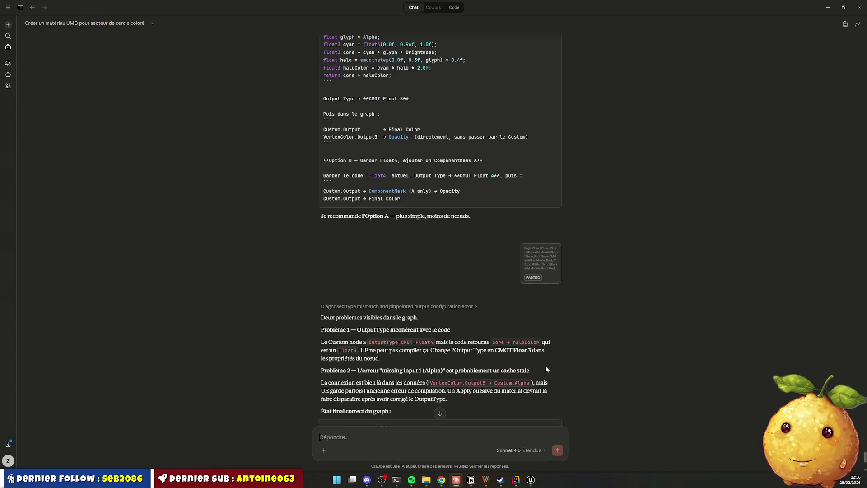
scroll(524, 366, "down", 1)
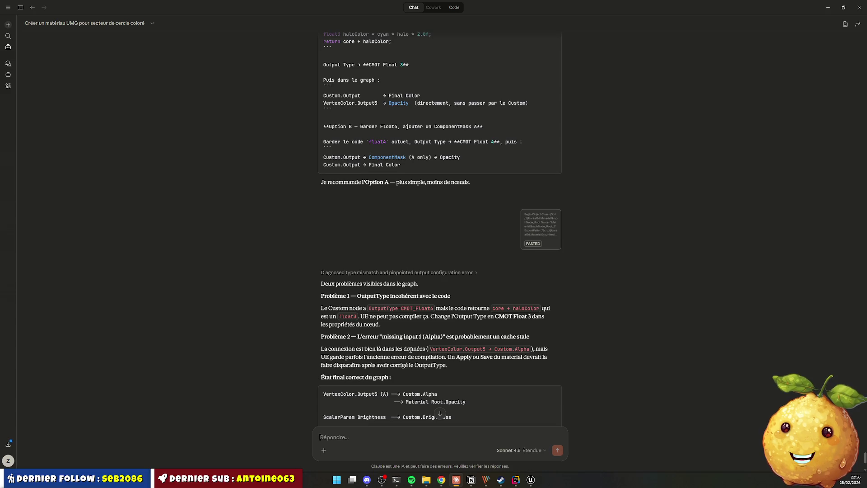
scroll(445, 349, "down", 5)
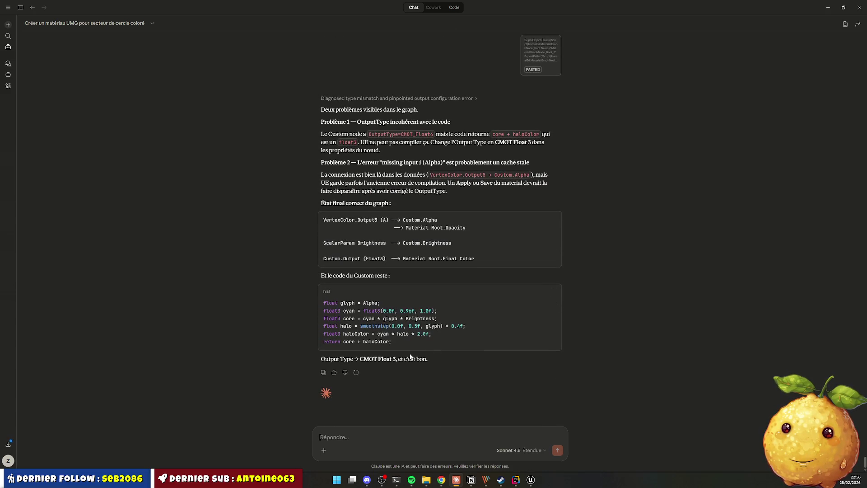
Copy all M_Generator_Flash nodes and send the updated graph to Claude.
key("alt+Tab")
mouse_move(296, 110)
left_mouse_down()
mouse_move(744, 310)
mouse_move(723, 295)
left_mouse_up()
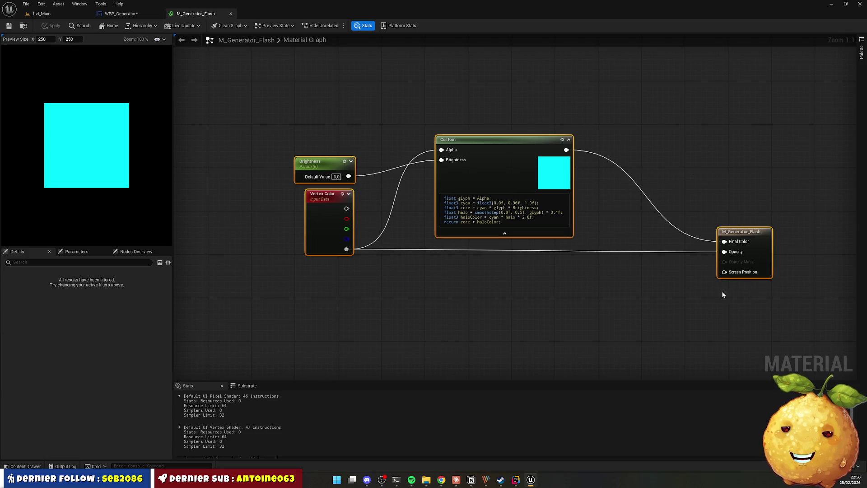
key("alt+Tab")
key("ctrl+v")
key("Return")
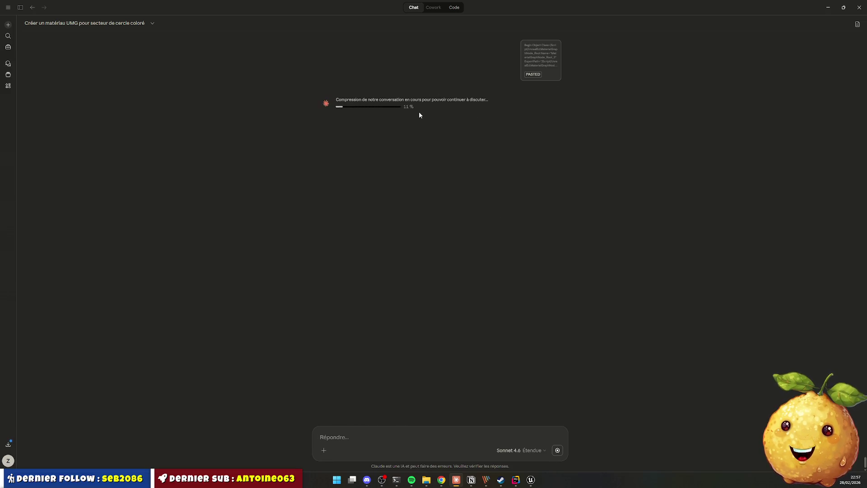
Select the PARFAIT text in WBP_Generator and inspect its font material and expanded Shadow Offset settings.
key("alt+Tab")
left_click(121, 13)
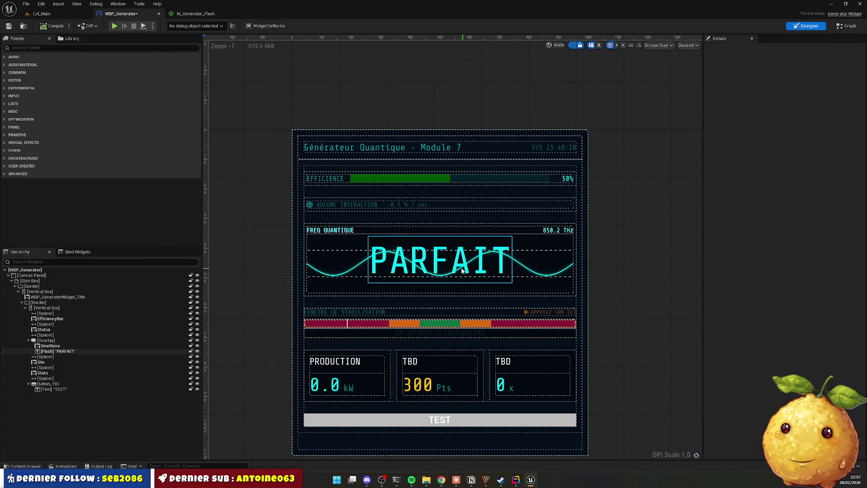
left_click(465, 267)
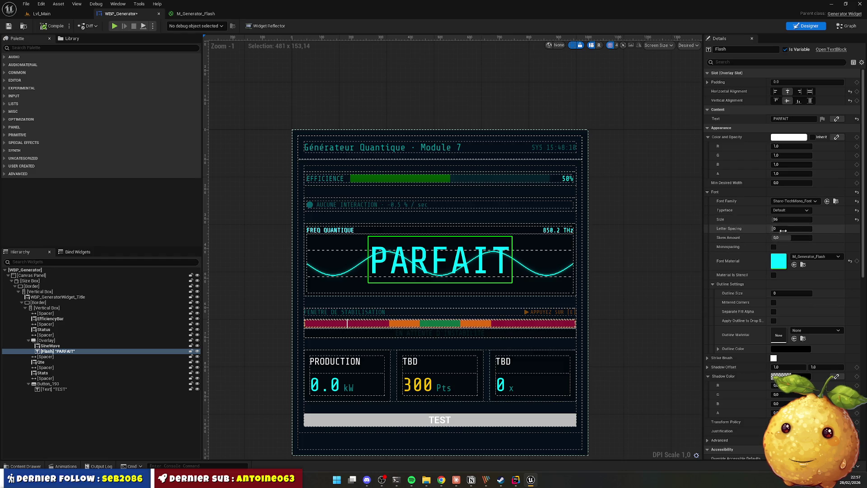
scroll(769, 324, "down", 2)
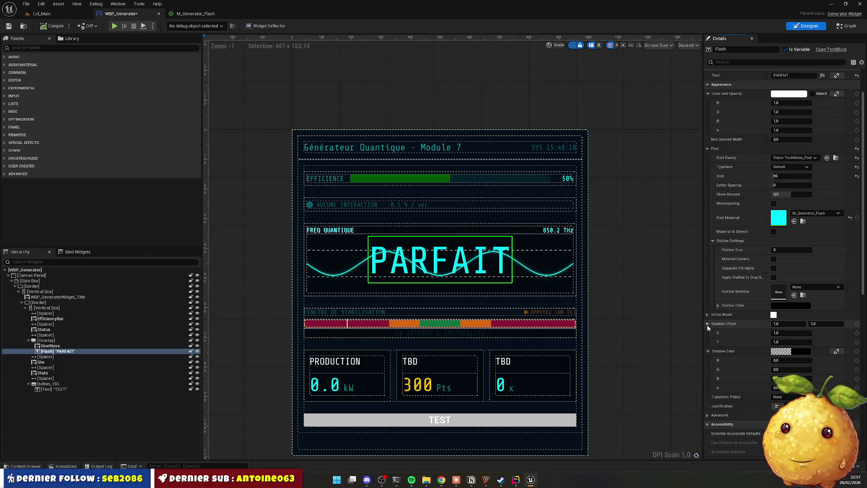
left_click(708, 324)
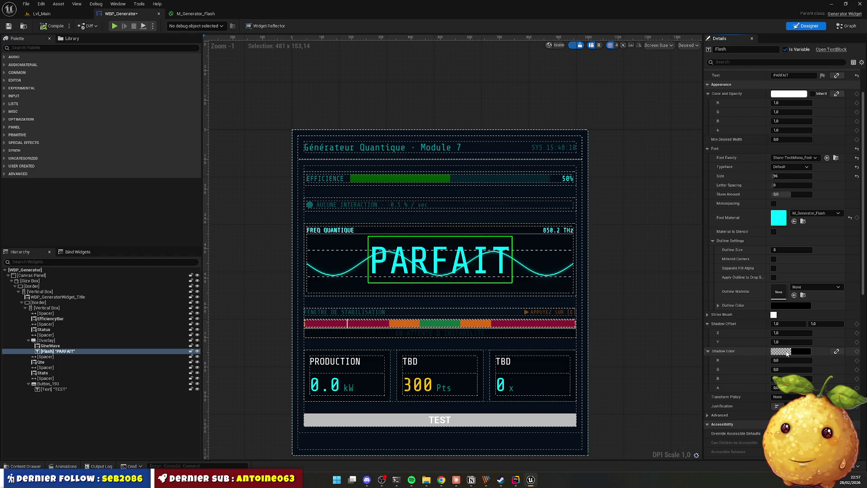
scroll(793, 285, "up", 2)
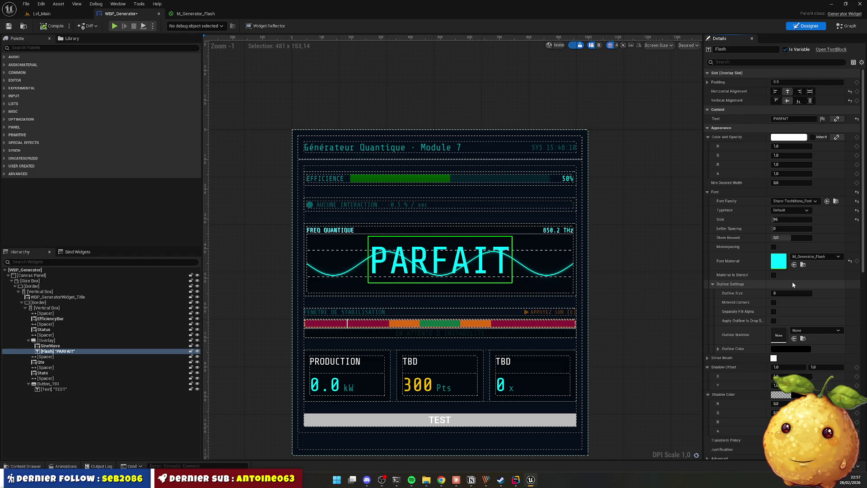
scroll(792, 284, "down", 3)
left_click(626, 287)
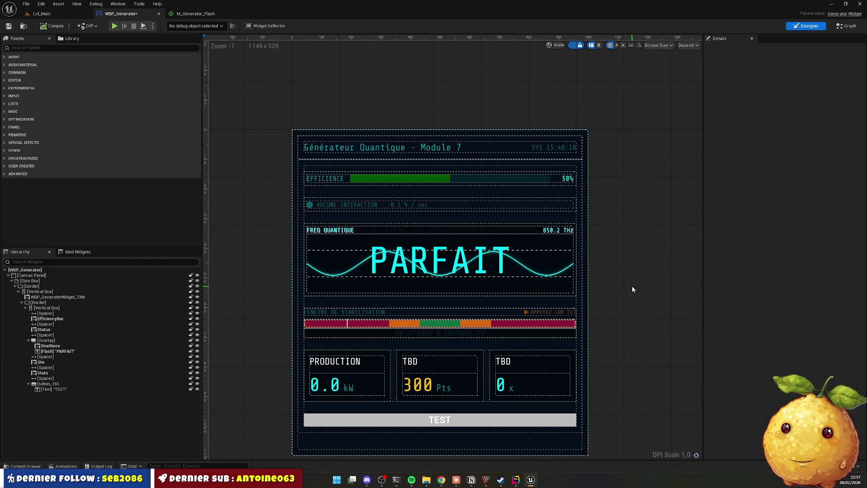
key("alt+Tab")
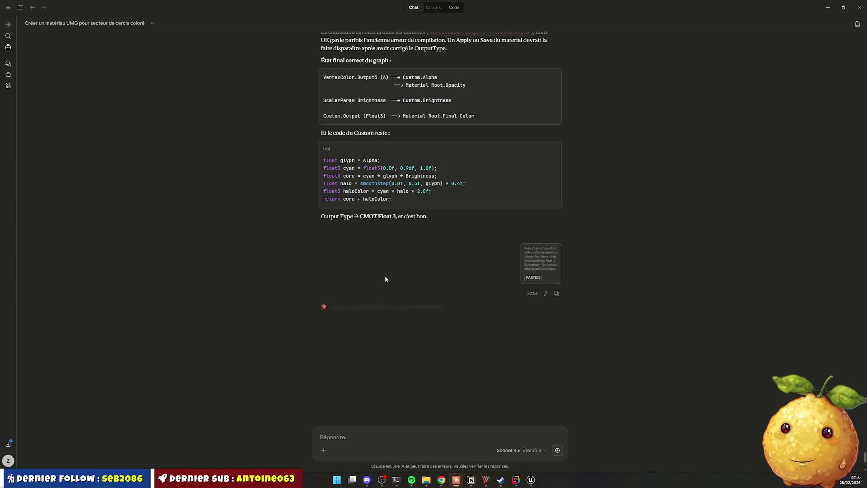
Reselect PARFAIT, then read Claude's advice: VertexColor RGB × Brightness into Final Color, no alpha.
key("alt+Tab")
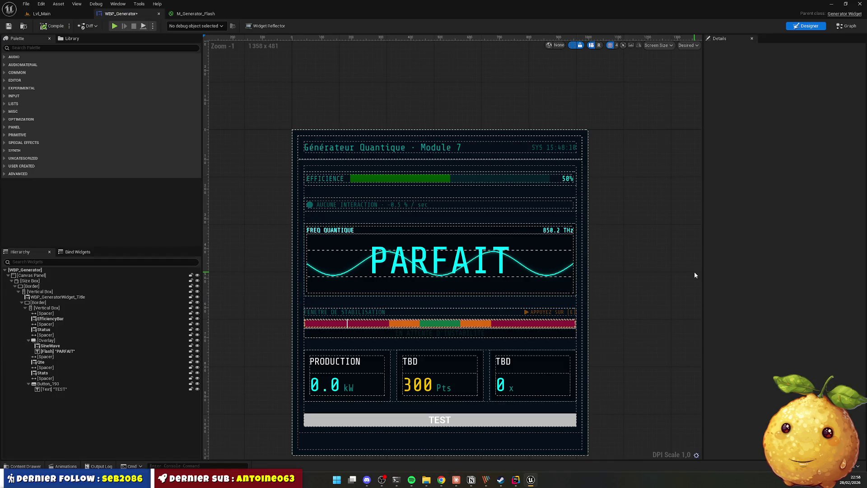
left_click(475, 264)
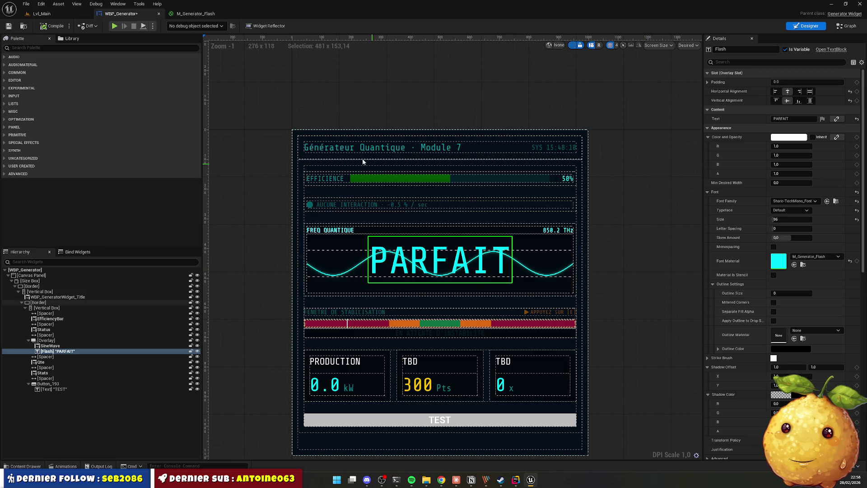
key("alt+Tab")
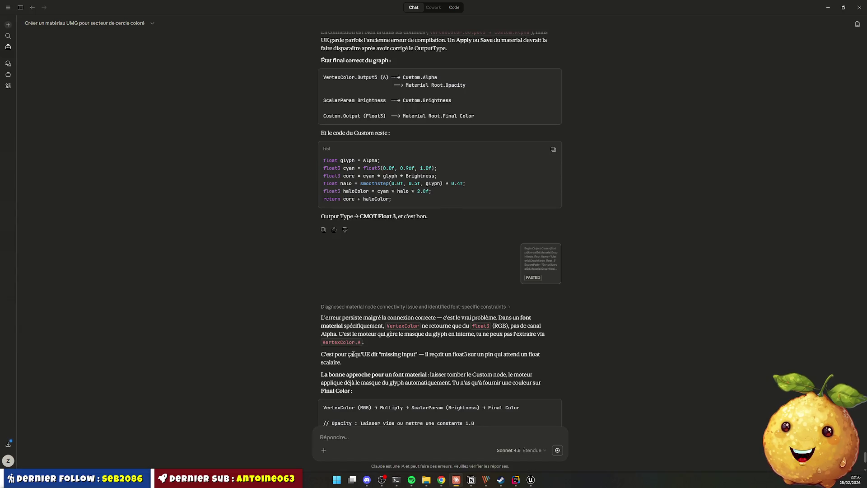
scroll(407, 296, "down", 3)
scroll(383, 292, "down", 1)
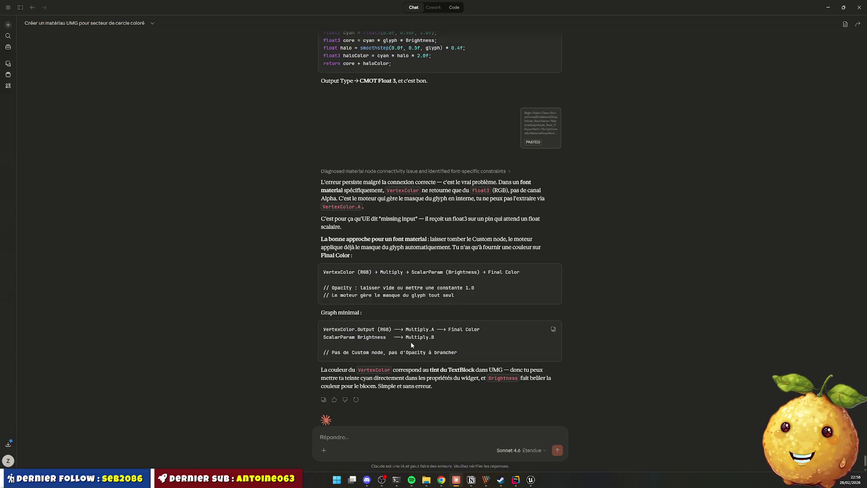
Bring the M_Generator_Flash material graph back up in Unreal.
key("alt+Tab")
key("alt+Tab")
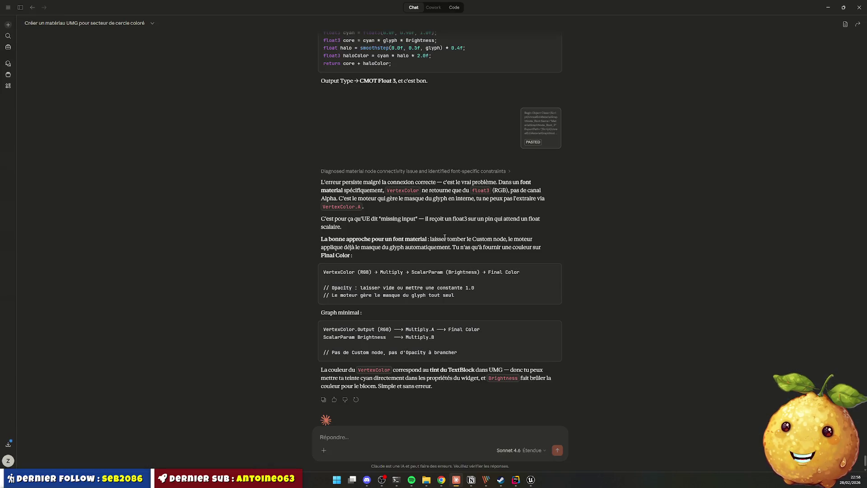
key("alt+Tab")
left_click(196, 13)
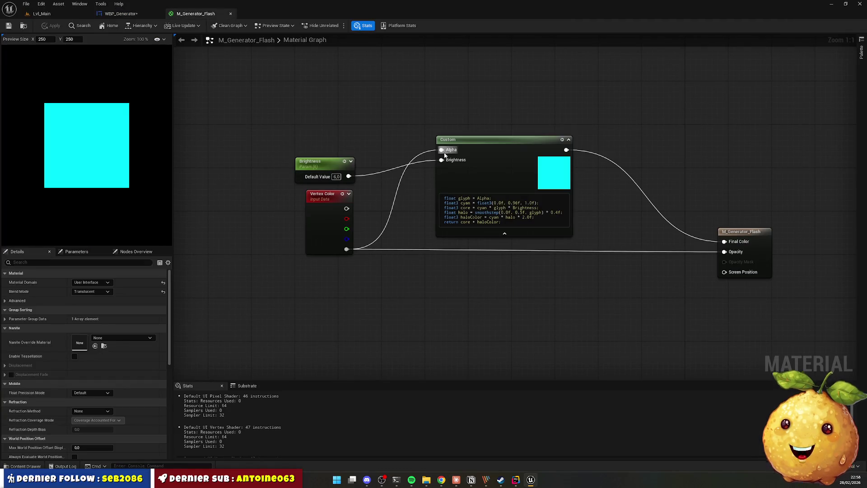
Return to Claude's minimal font-material graph without the Custom node or Opacity wiring.
key("alt+Tab")
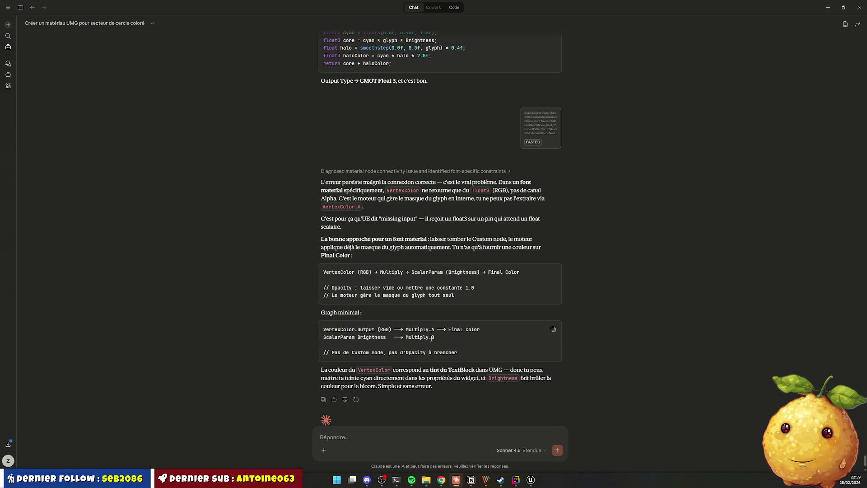
Reply 'rien compris' and read Claude's three-node recipe: VertexColor, Multiply, Brightness 6.0.
double_click(432, 338)
left_click(405, 443)
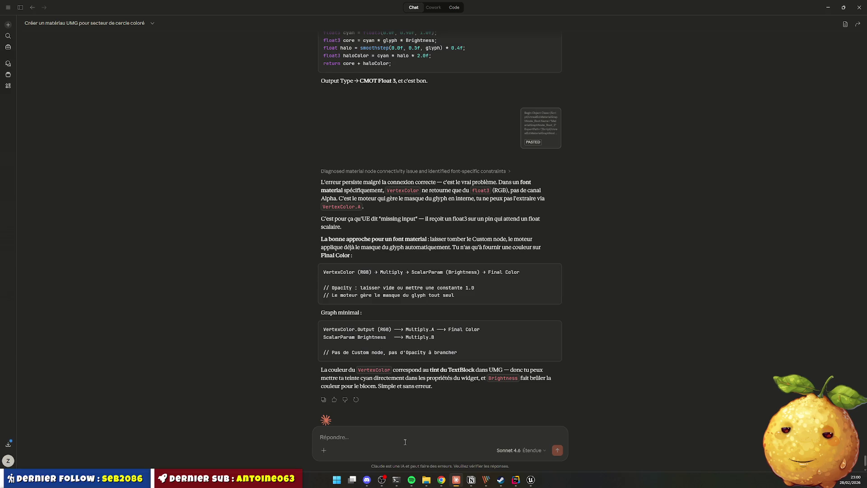
type("rien")
type(" compris")
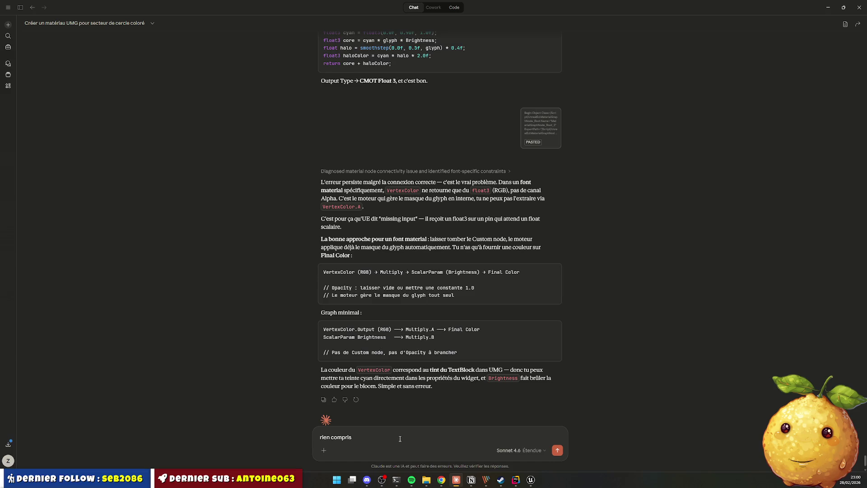
key("Return")
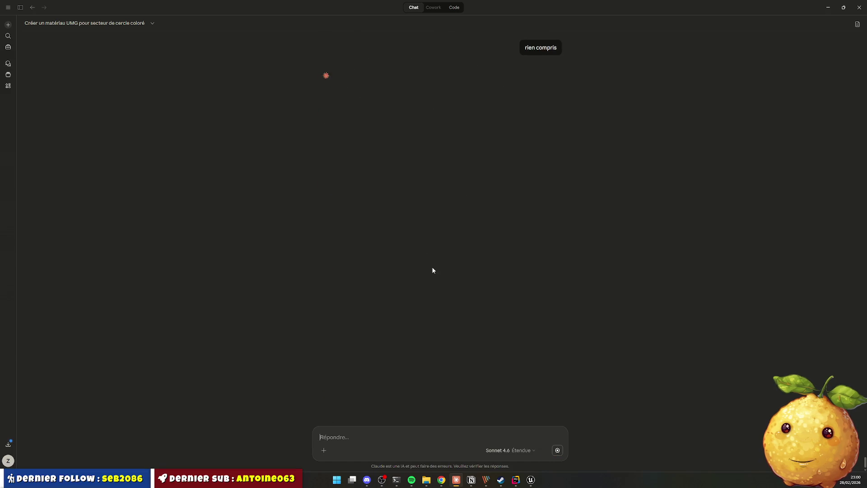
scroll(464, 250, "up", 4)
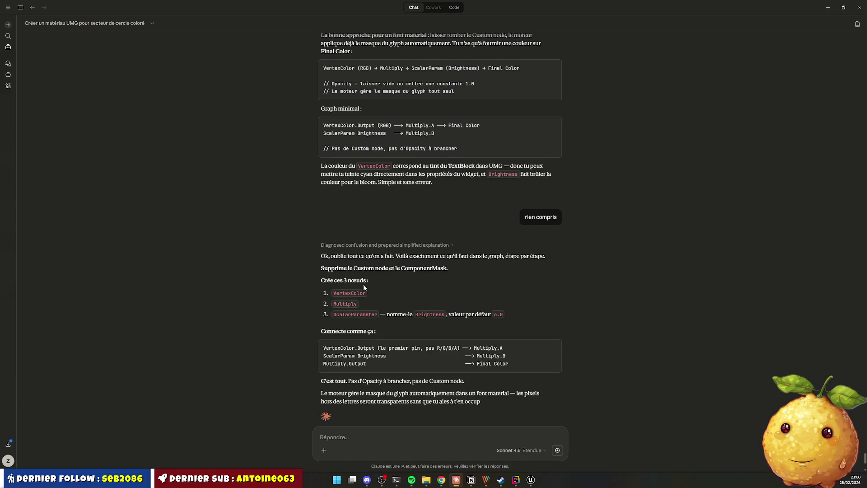
scroll(362, 284, "down", 2)
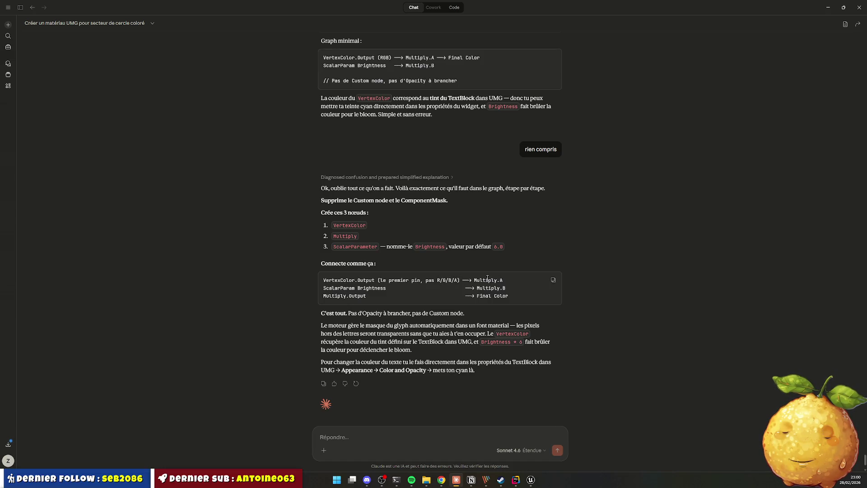
key("alt+Tab")
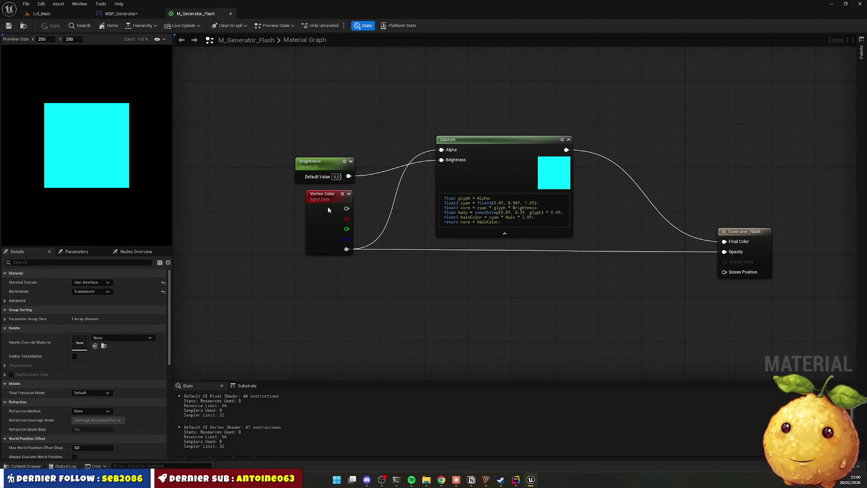
Move Vertex Color aside and disconnect it from the Custom Alpha input and Opacity.
left_click_drag(329, 210, 264, 259)
left_click(324, 286, "alt")
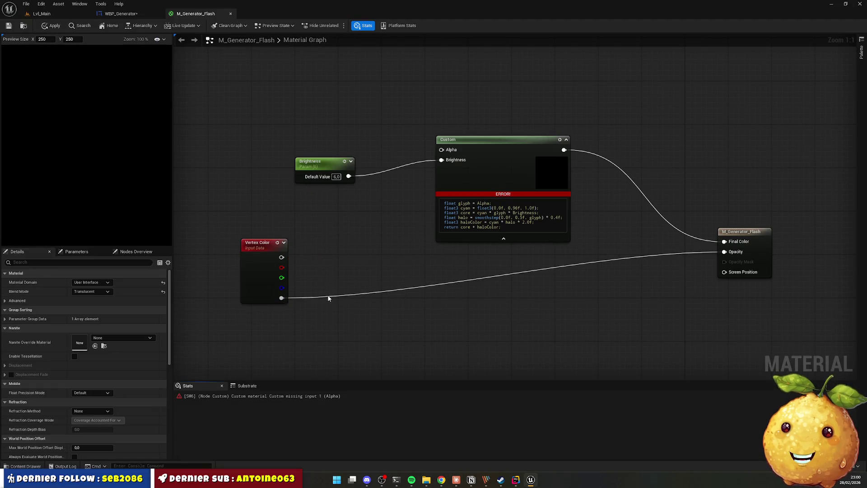
left_click(315, 298, "alt")
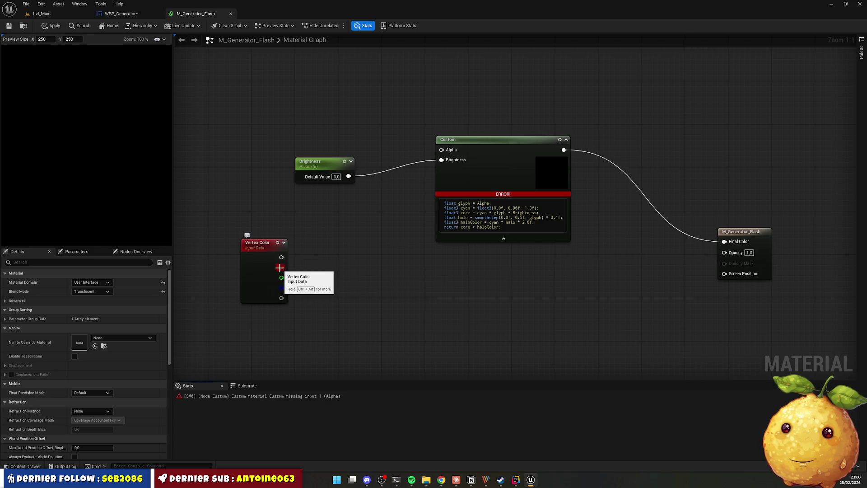
key("alt+Tab")
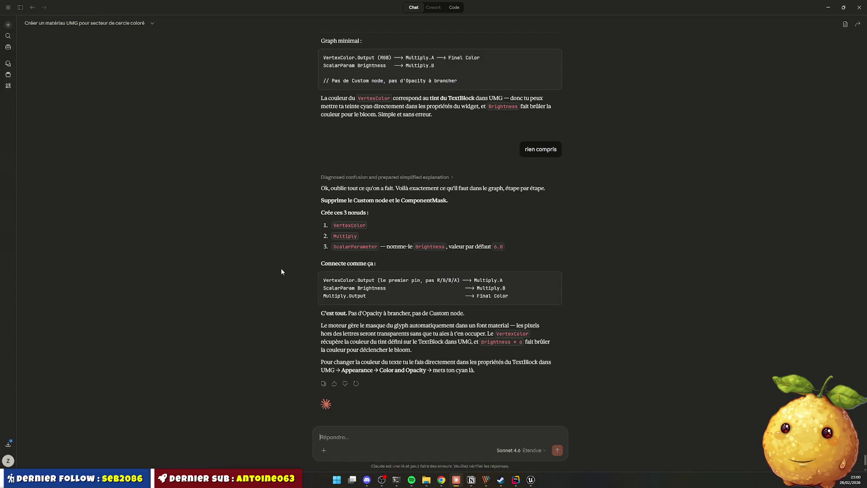
key("alt+Tab")
Add a Multiply node fed by Vertex Color's RGB output into its A input.
mouse_move(281, 257)
left_mouse_down()
mouse_move(324, 277)
mouse_move(318, 273)
left_mouse_up()
type("mulmti")
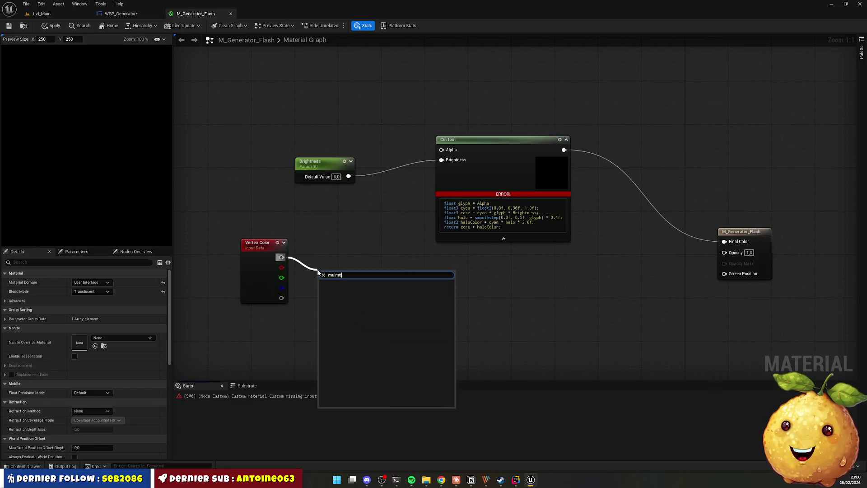
key("BackSpace")
key("BackSpace")
key("BackSpace")
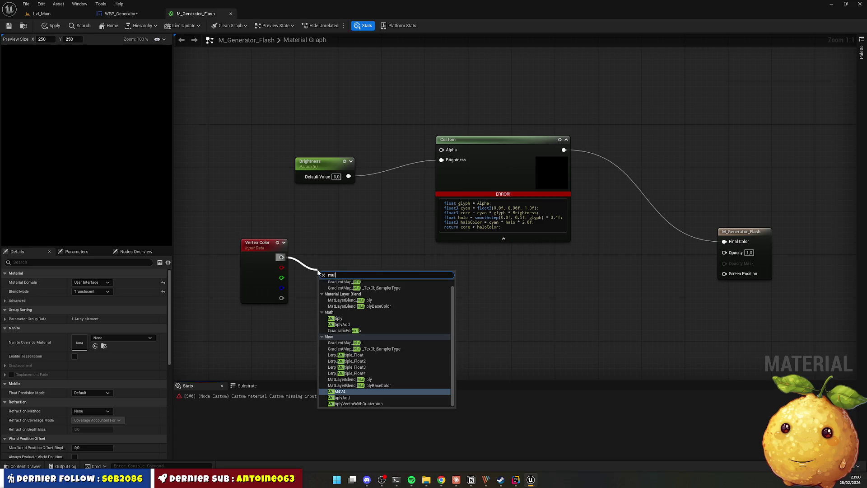
type("t")
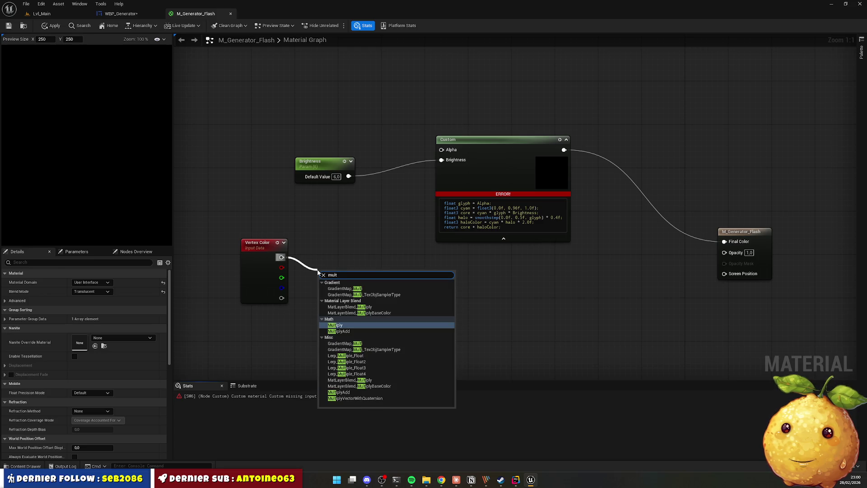
key("Return")
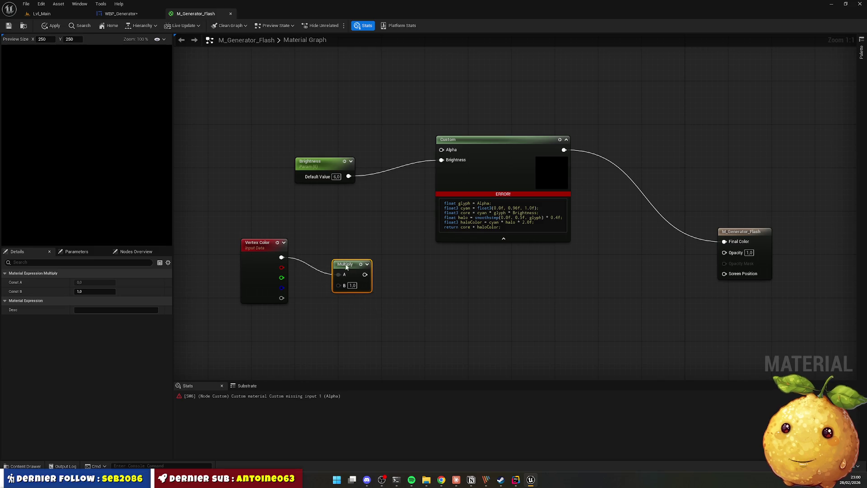
key("alt+Tab")
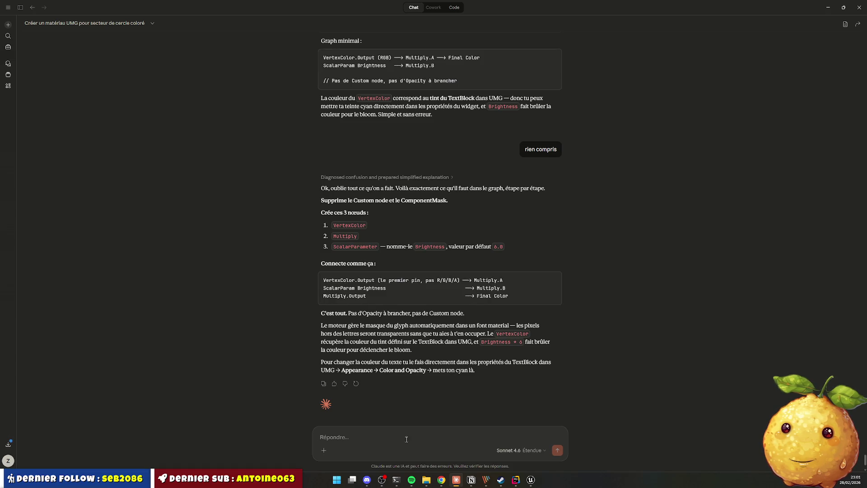
Send 'explique mieux stp' to Claude and read its node-by-node wiring breakdown.
type("explo")
key("BackSpace")
type("ique m")
type("ieu xstp")
type(" ca")
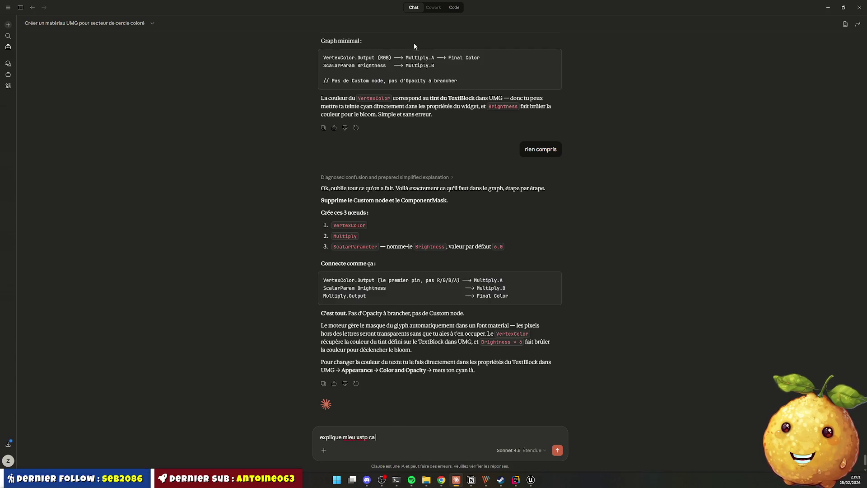
scroll(87, 41, "down", 3)
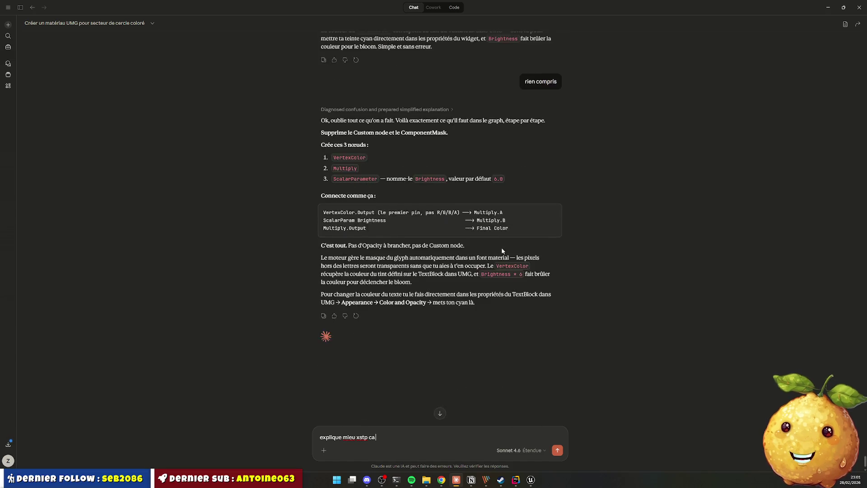
key("Left")
key("Left")
key("Left")
key("BackSpace")
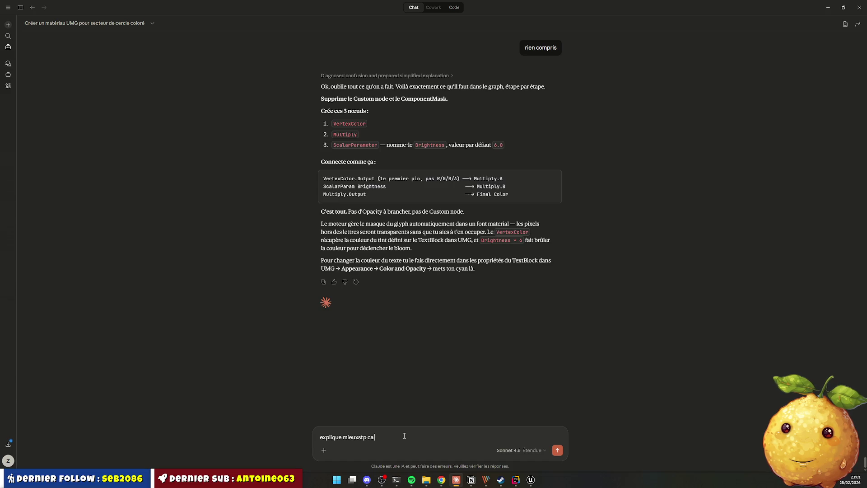
key("BackSpace")
key("BackSpace")
key("BackSpace")
key("Left")
key("Left")
key("Left")
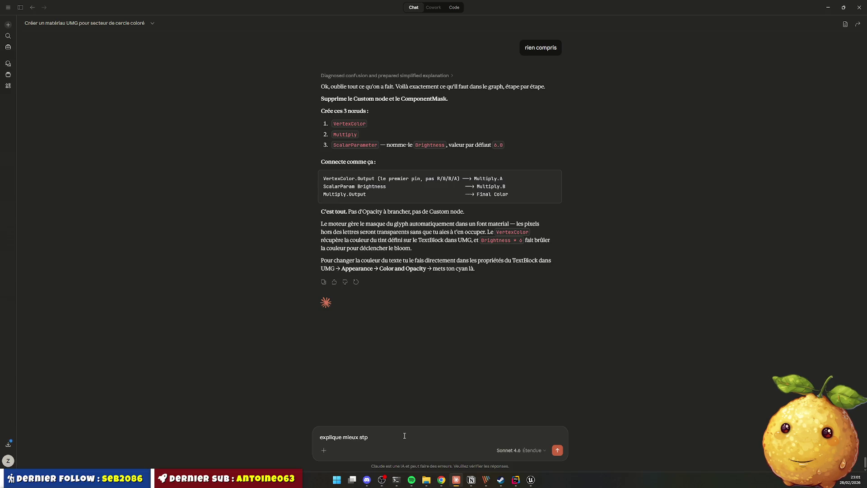
key("Return")
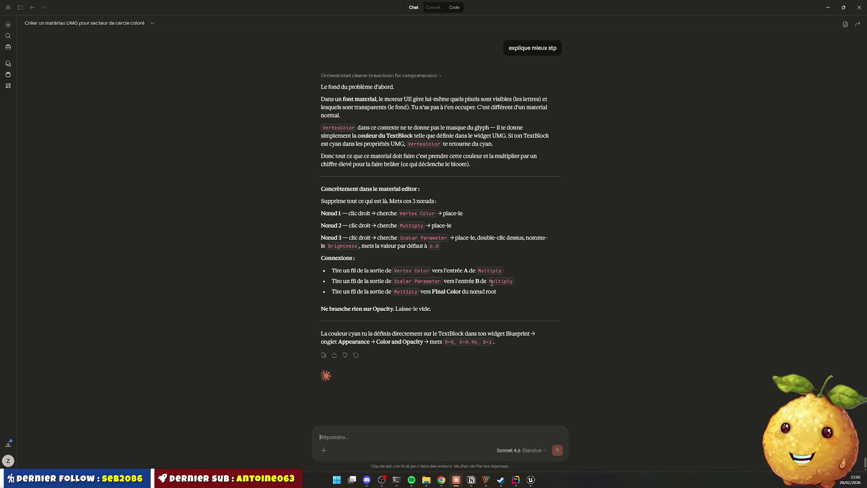
key("alt+Tab")
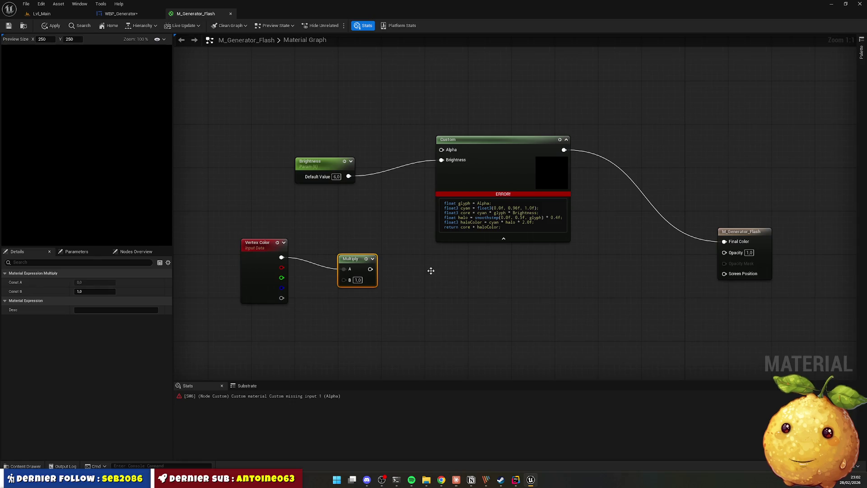
Detach Brightness and Custom from their old links and wire Brightness into Multiply's B input.
left_click_drag(351, 251, 376, 246)
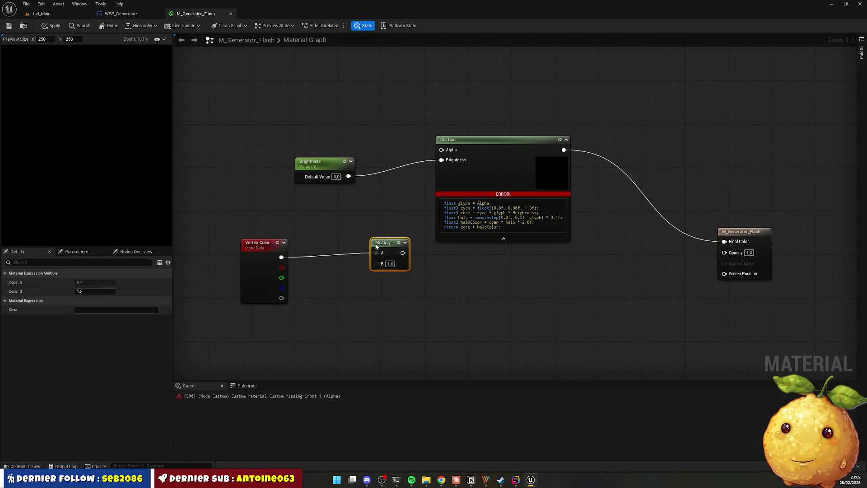
mouse_move(336, 159)
left_mouse_down()
mouse_move(293, 320)
mouse_move(271, 317)
left_mouse_up()
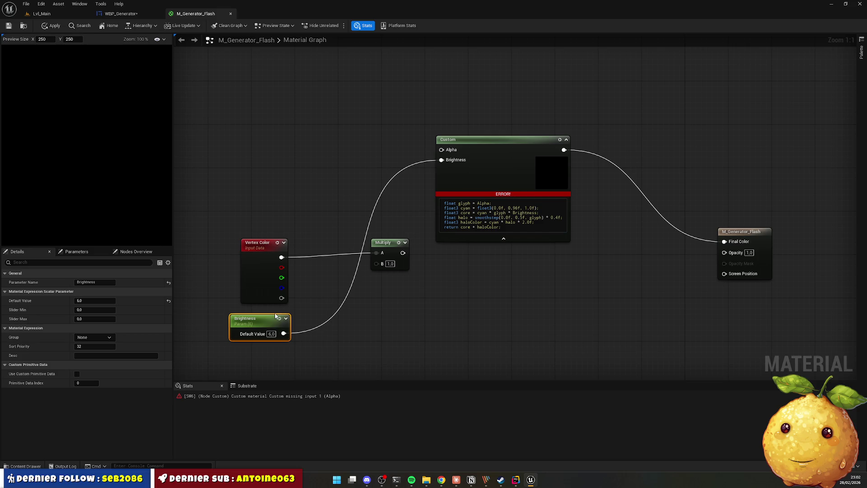
left_click(317, 326, "alt")
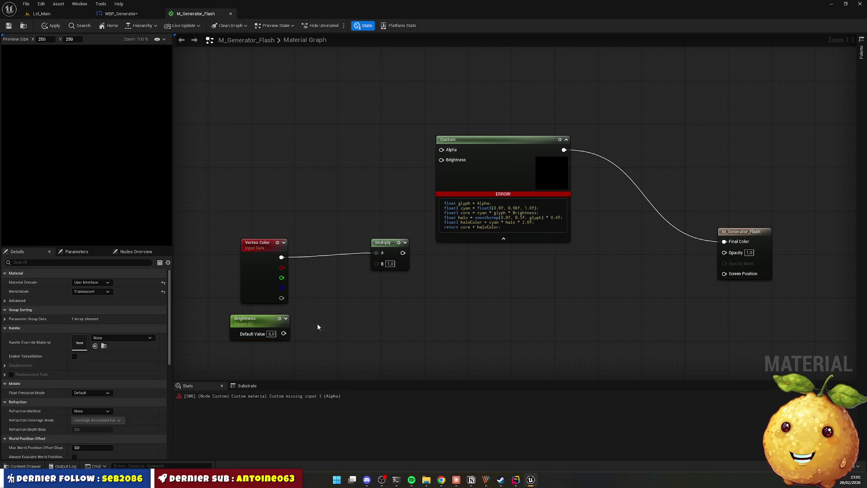
left_click(629, 178, "alt")
left_click_drag(443, 206, 405, 146)
mouse_move(284, 333)
left_mouse_down()
mouse_move(379, 265)
mouse_move(362, 270)
left_mouse_up()
Connect Multiply's output to Final Color and save M_Generator_Flash.
key("alt+Tab")
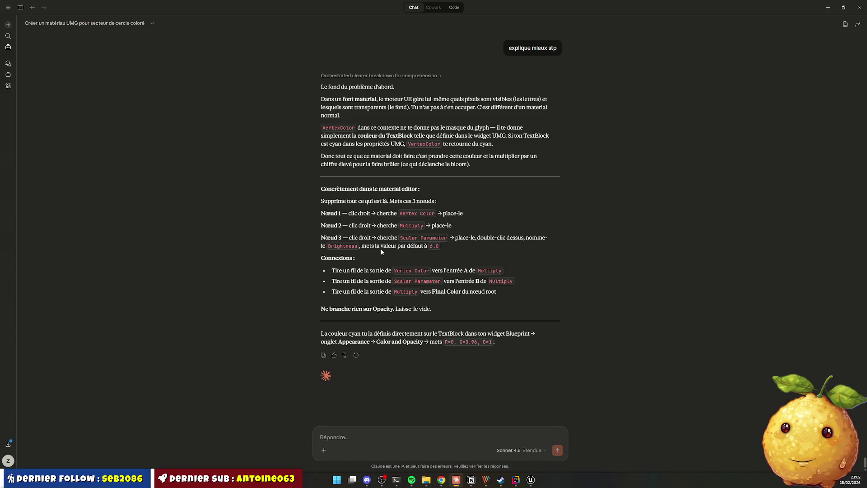
key("alt+Tab")
mouse_move(381, 279)
left_mouse_down()
mouse_move(728, 245)
mouse_move(430, 282)
left_mouse_up()
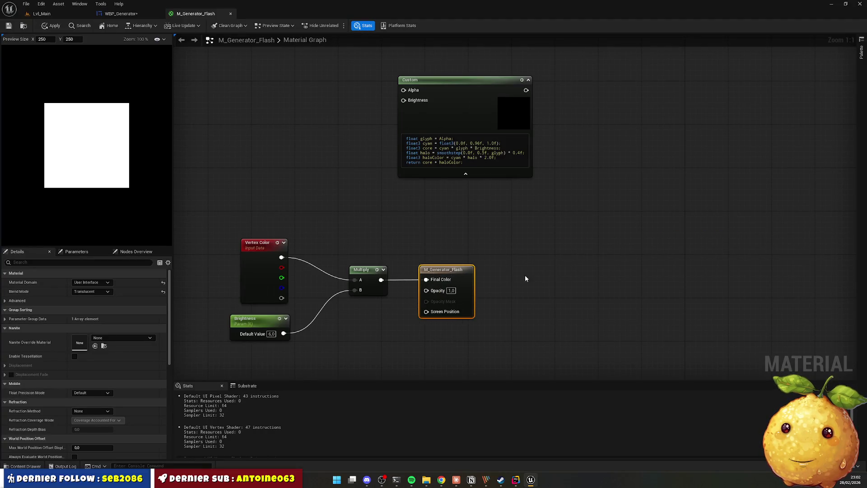
key("Home")
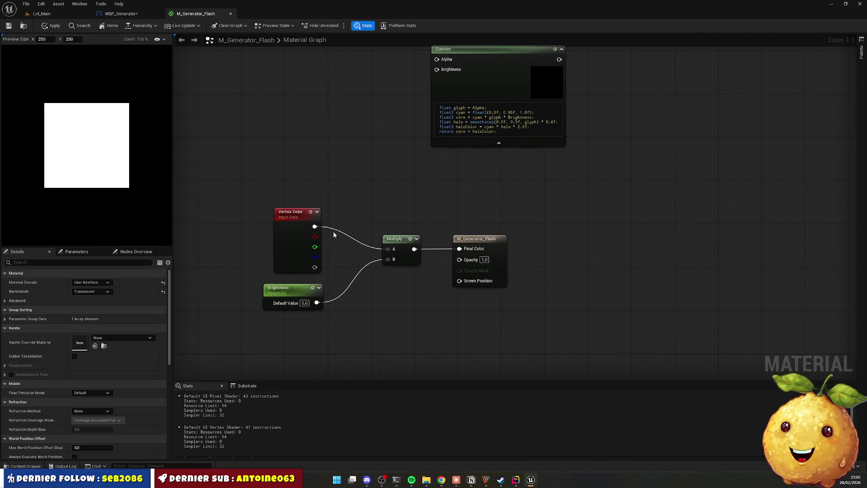
left_click(10, 26)
Check the PARFAIT text, then set Brightness's default value to 100 and save the material.
left_click(129, 17)
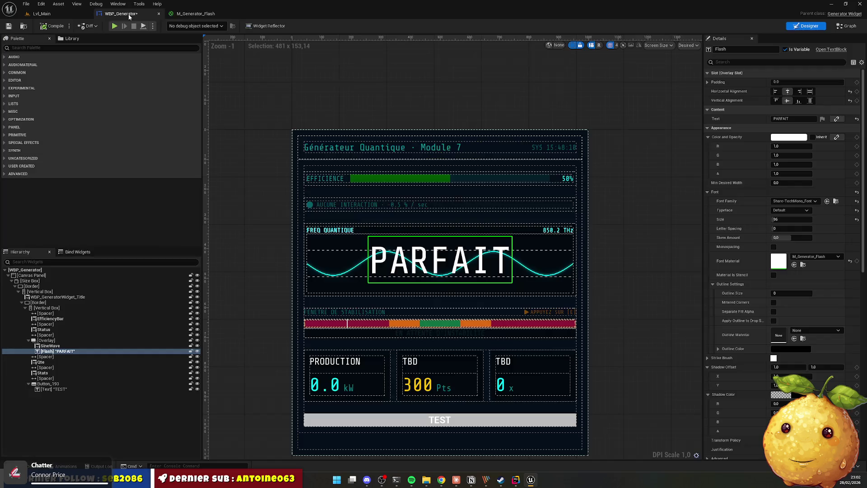
scroll(392, 261, "up", 5)
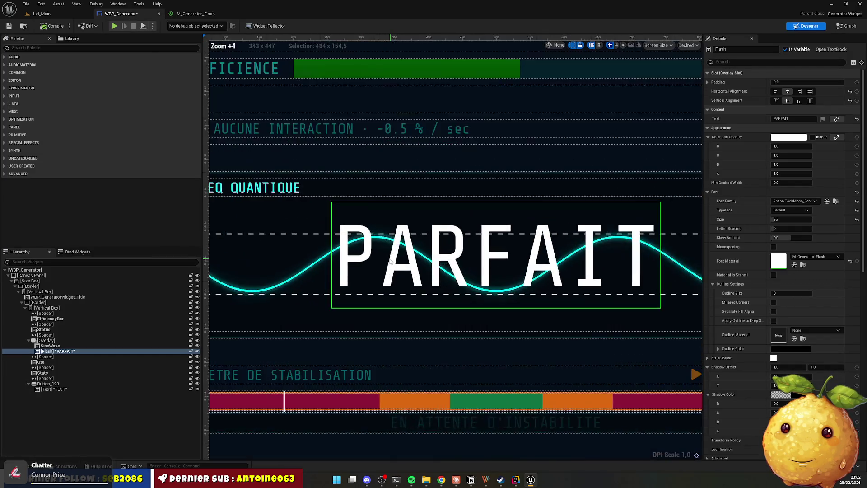
scroll(391, 261, "up", 2)
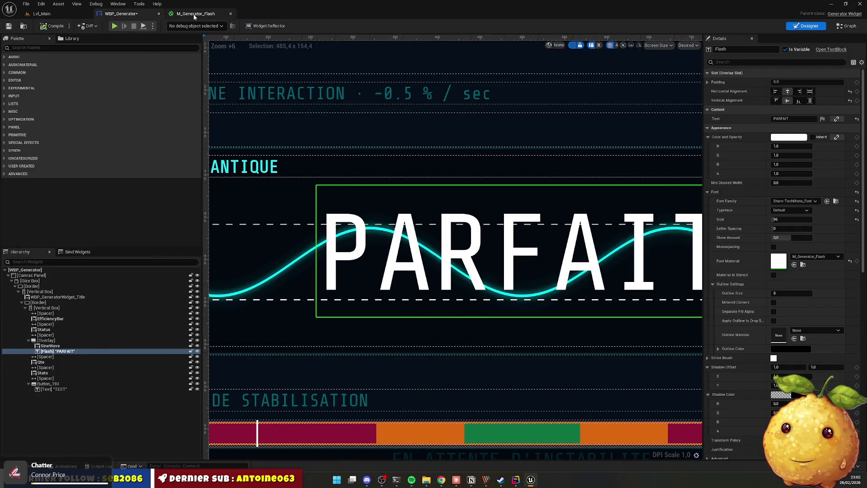
left_click(194, 17)
left_click(305, 303)
type("100")
key("Return")
key("ctrl+s")
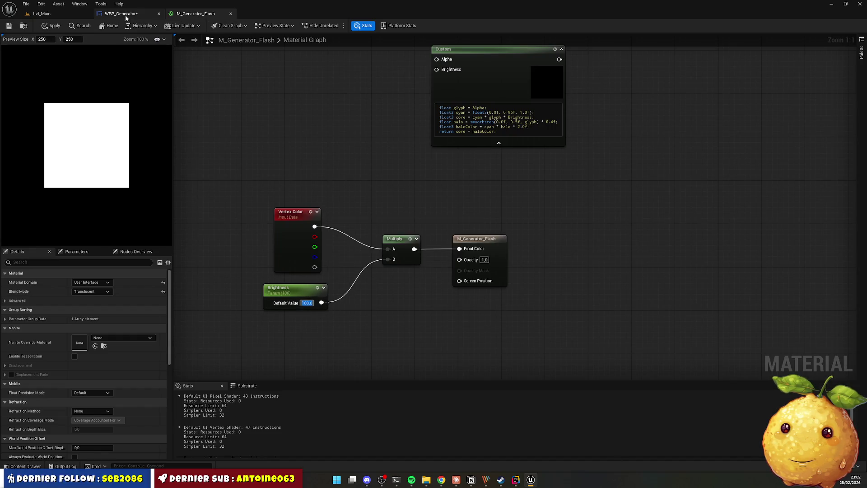
Recheck PARFAIT in WBP_Generator, still white, then return to Claude.
left_click(126, 18)
scroll(533, 234, "down", 6)
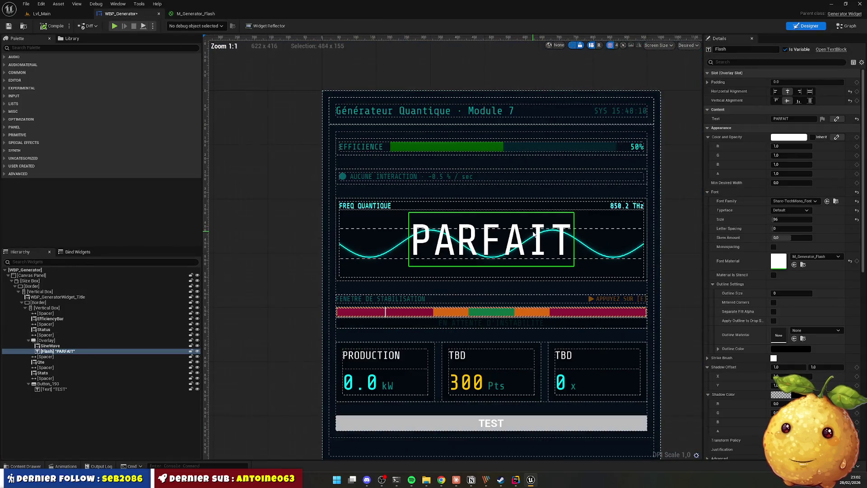
left_click(196, 14)
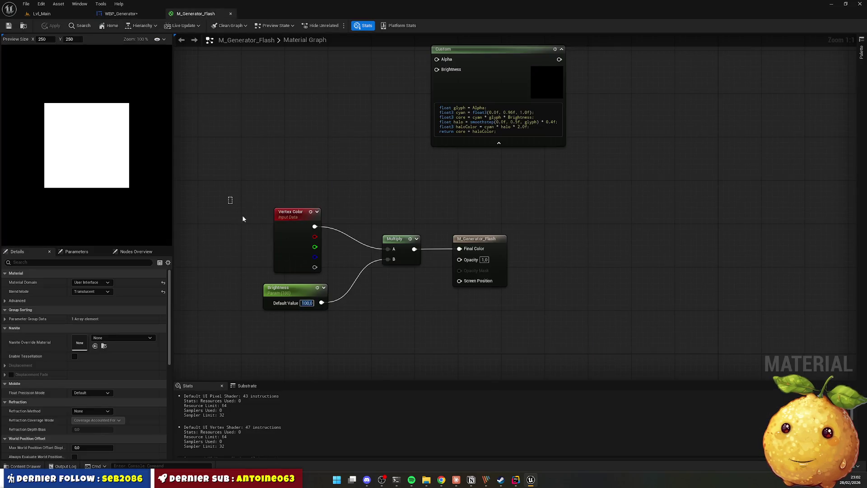
left_click(456, 480)
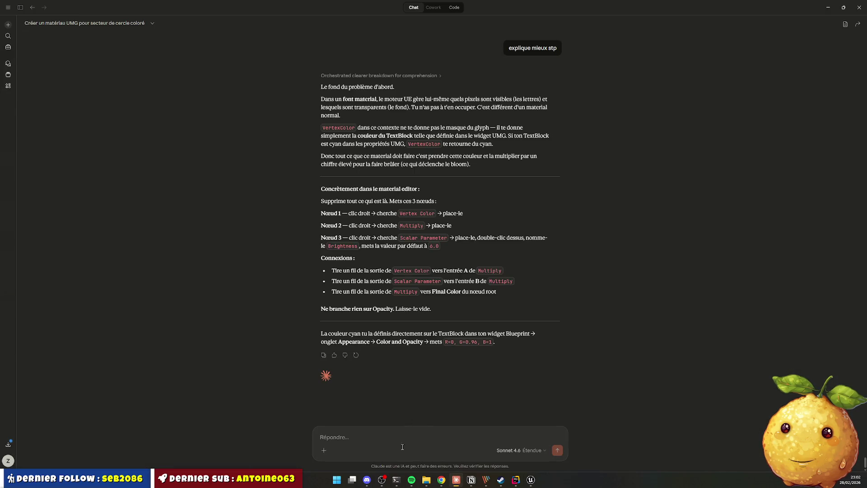
Draft a reply 'genre ca' with the copied material pasted below it.
type("genre ca")
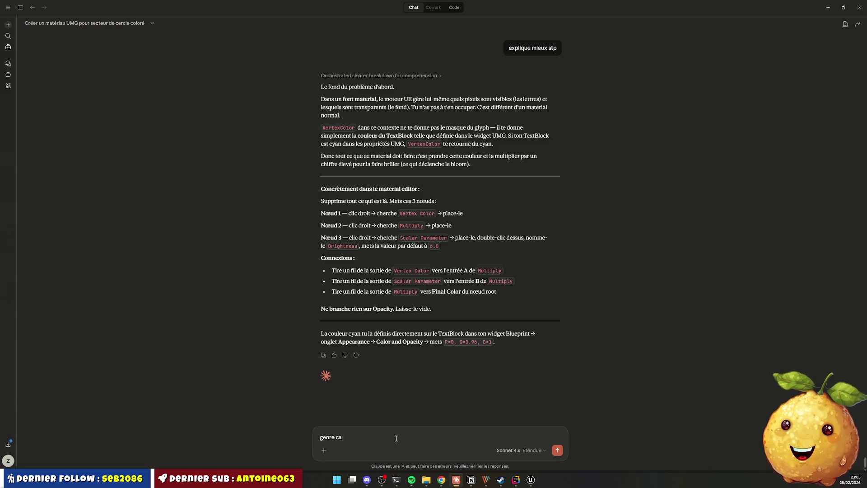
key("shift+Return")
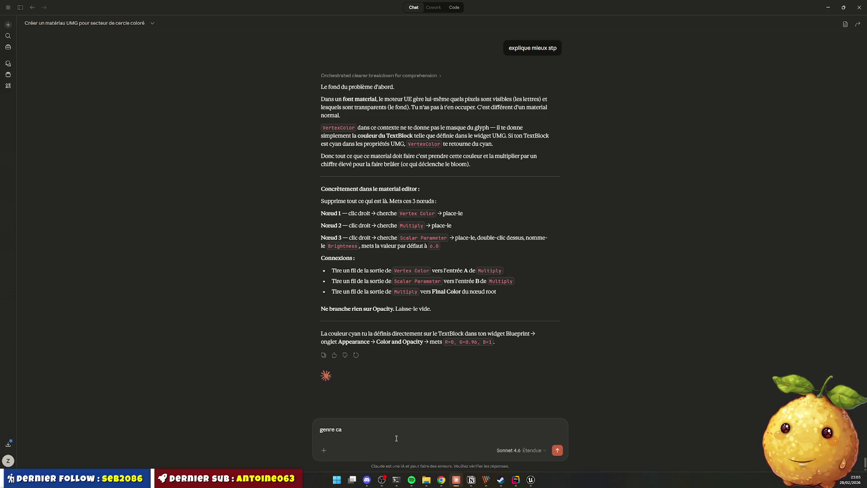
key("ctrl+v")
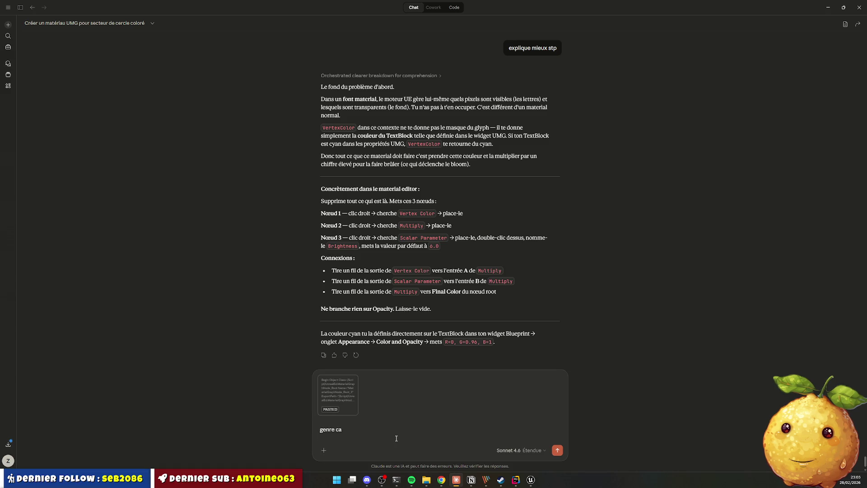
In a new chat, paste the material and ask 'je veux faire un effet glow sur une font'.
left_click(7, 64)
left_click(556, 41)
left_click(554, 157)
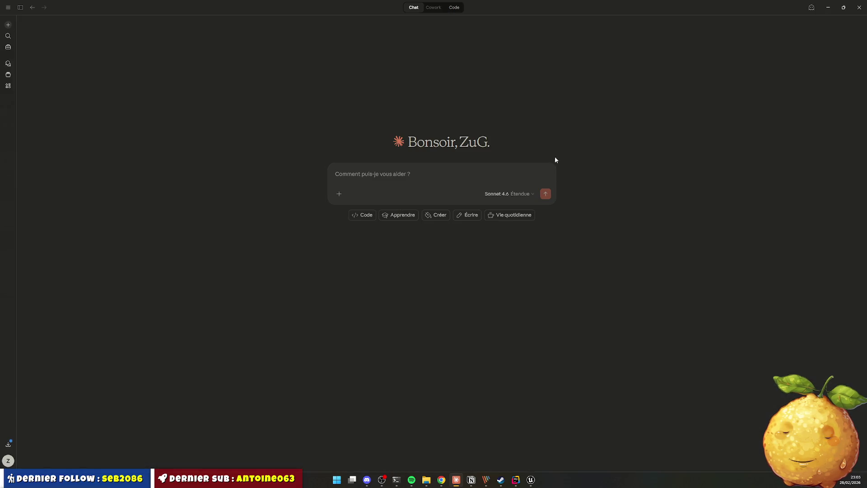
key("ctrl+v")
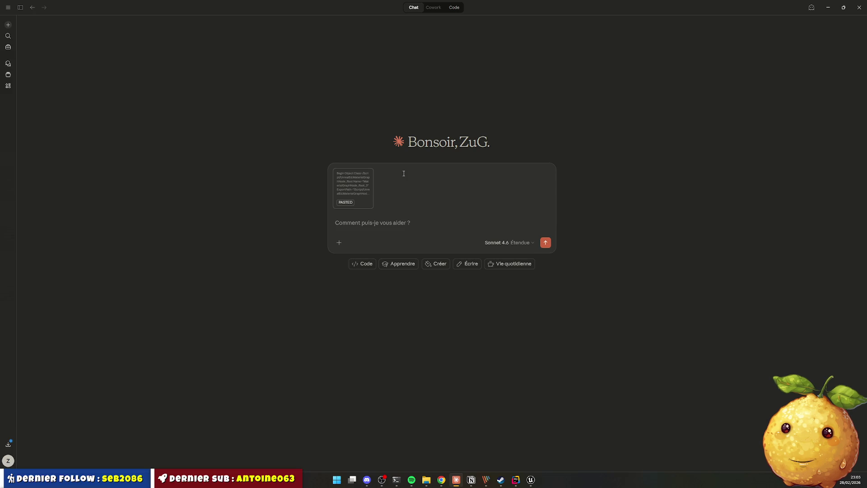
type("je veux")
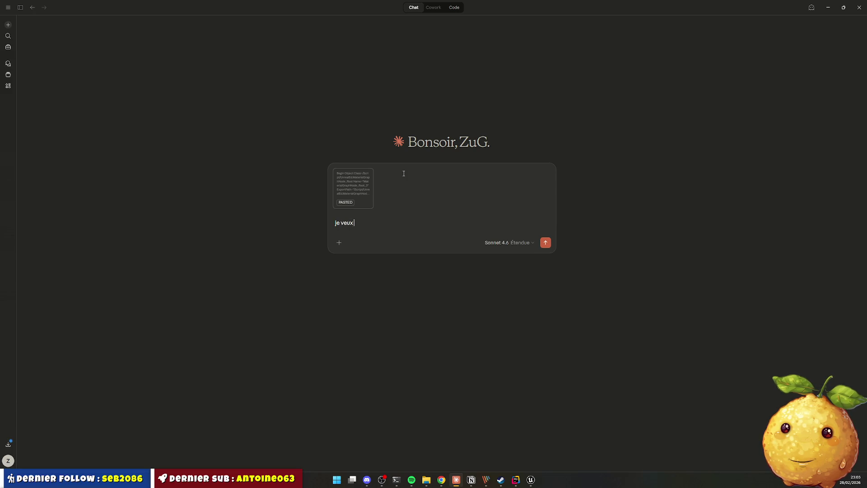
type(" faire un effe")
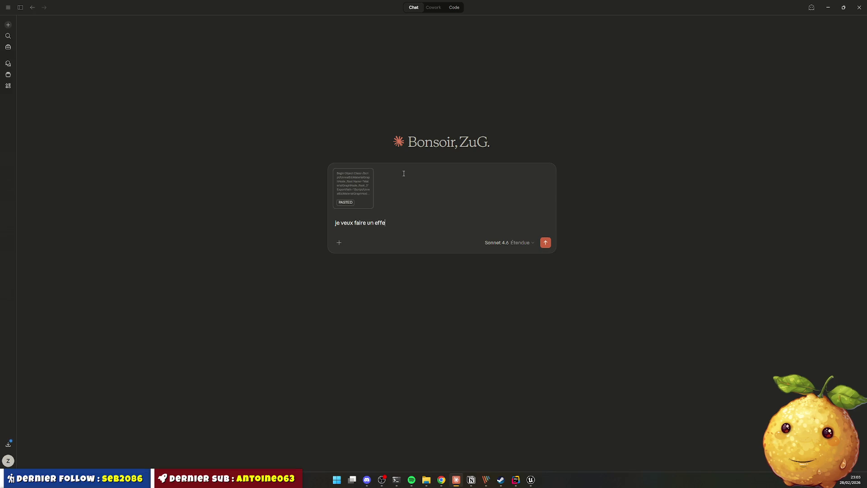
type("t glow")
type(" sur une font")
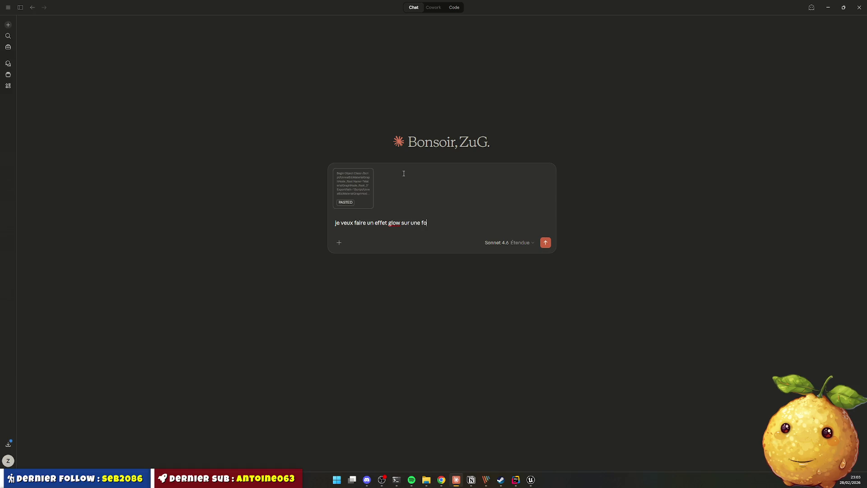
key("Return")
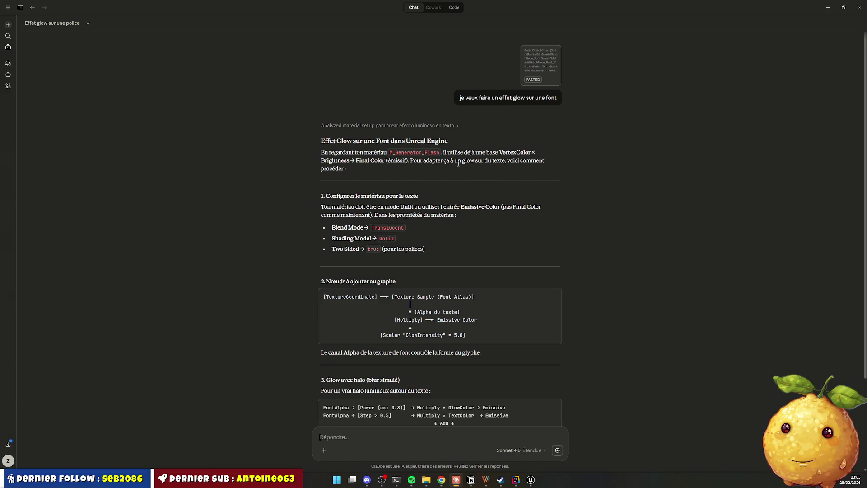
scroll(400, 179, "down", 2)
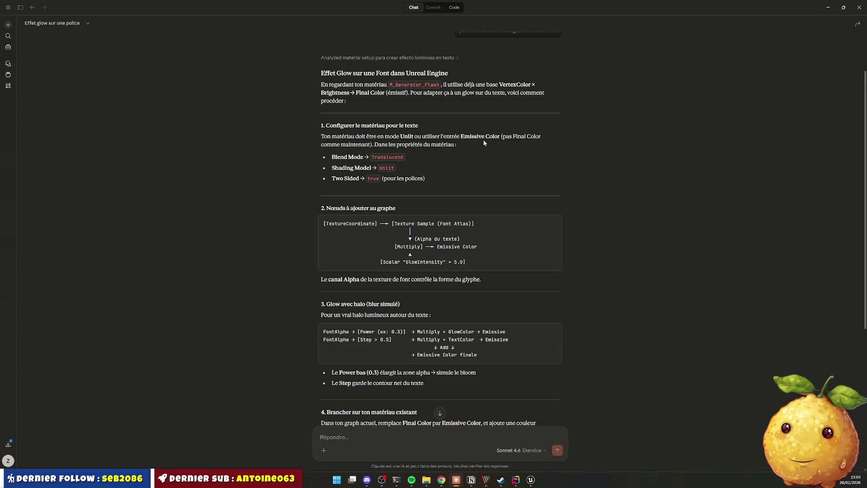
key("alt+Tab")
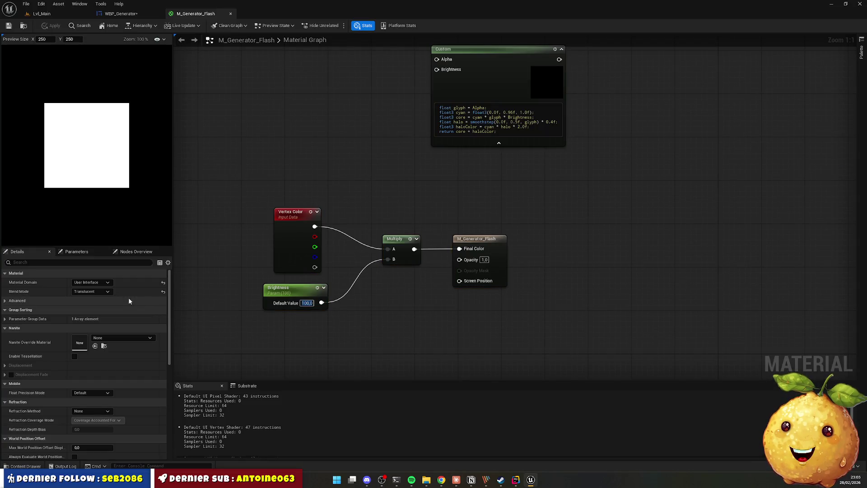
Check the Blend Mode options and pick out 'Unlit' from Claude's reply.
left_click(92, 291)
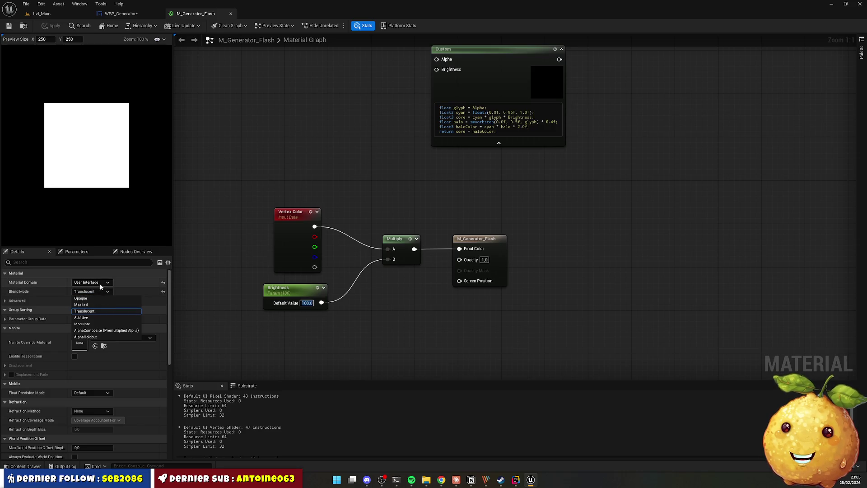
key("alt+Tab")
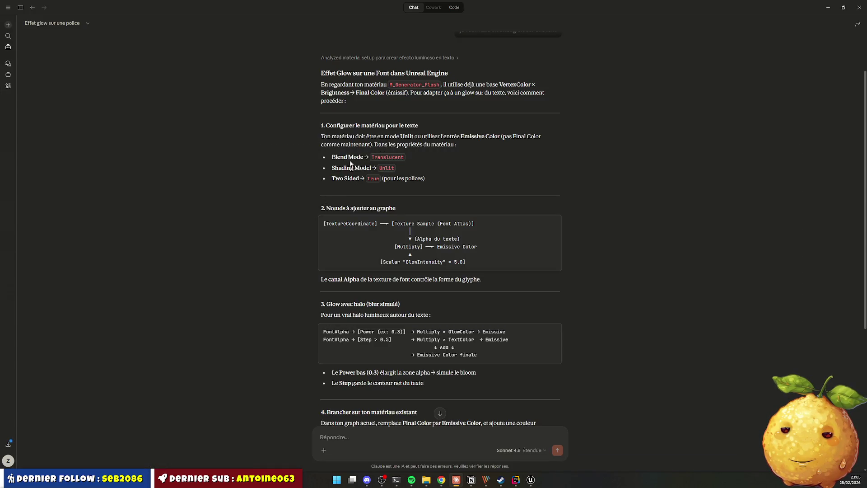
double_click(380, 158)
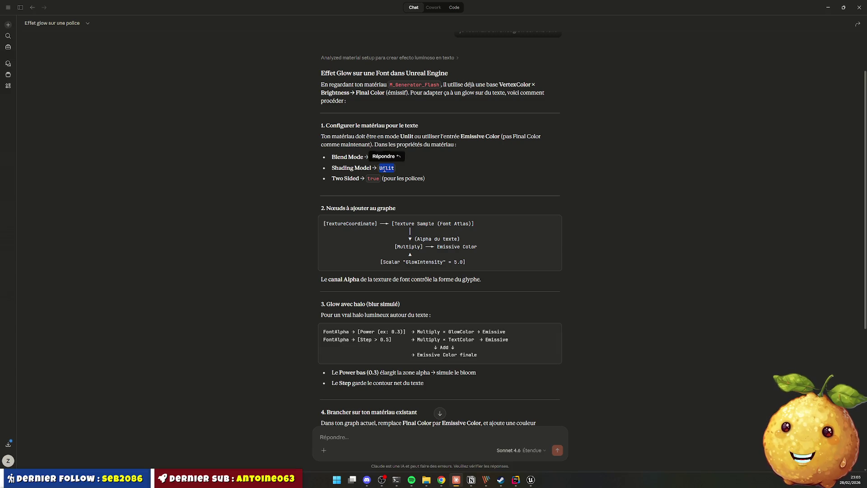
key("alt+Tab")
Search the material's Details properties for 'unlit' and other shading-model terms, finding no match.
left_click(83, 265)
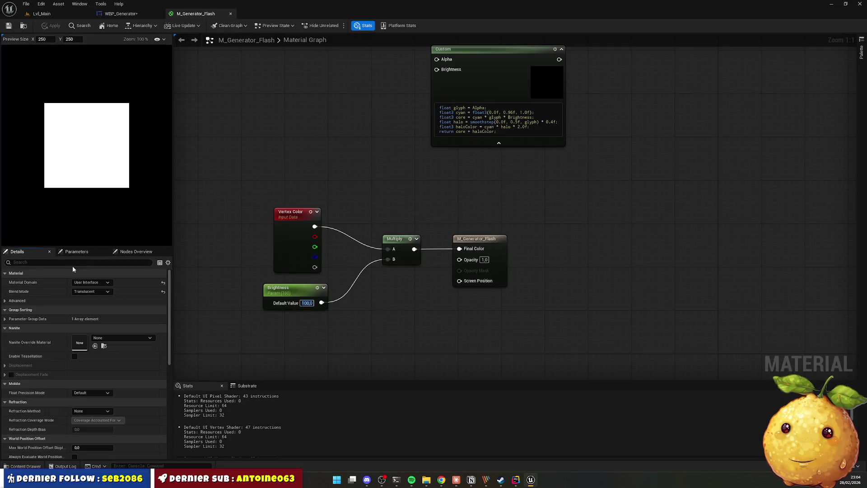
type("shad")
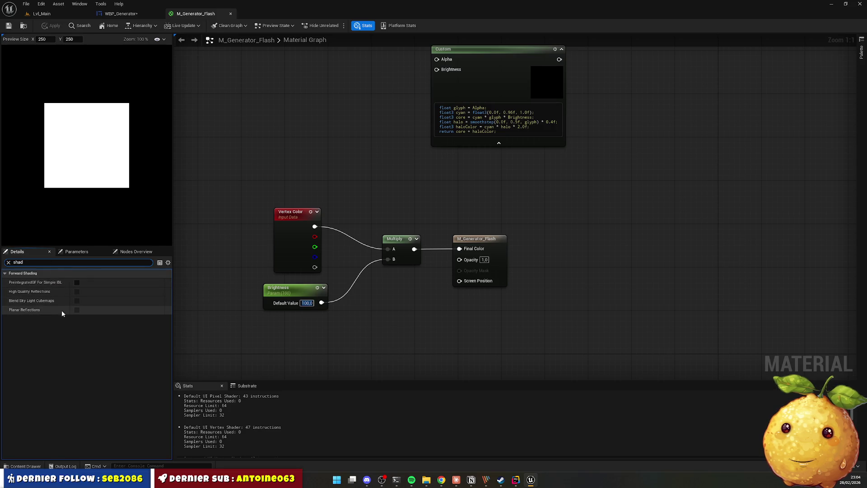
double_click(39, 262)
type("unlit")
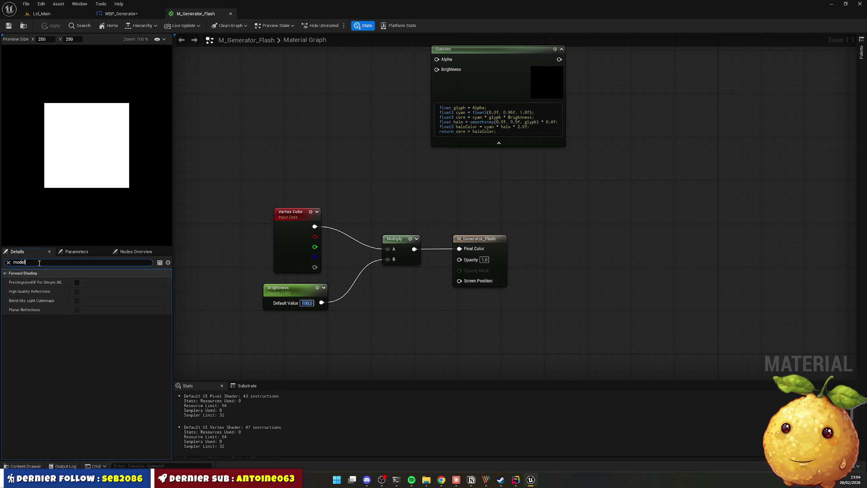
key("alt+Tab")
left_click(362, 166)
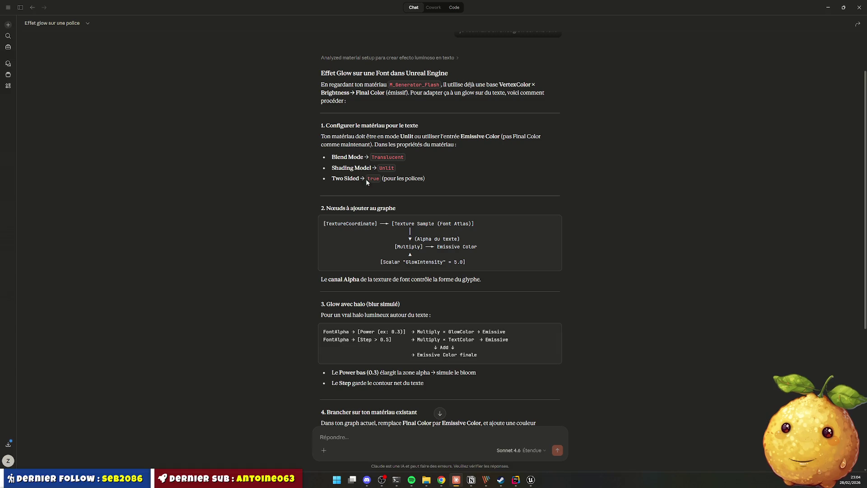
key("alt+Tab")
left_click(56, 262)
type("tw")
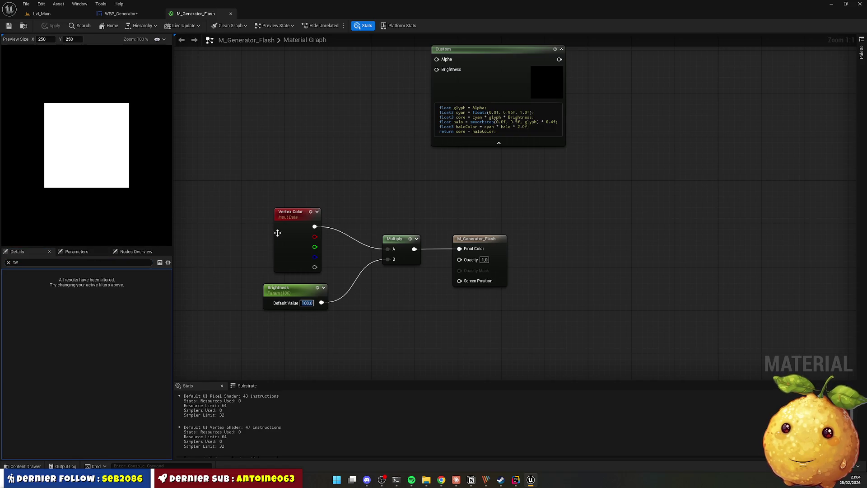
key("alt+Tab")
Quote Claude's Shading Model and Two Sided lines and reply 'j'aio pas'.
left_click_drag(331, 172, 440, 176)
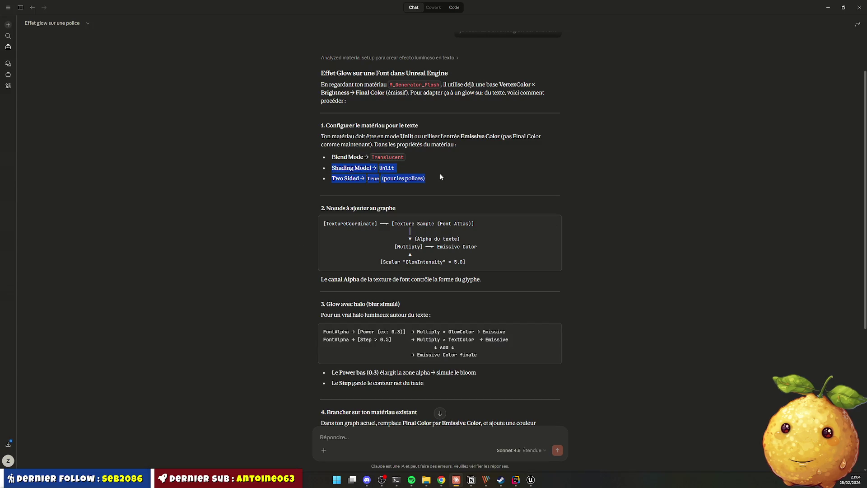
left_click(388, 433)
type("j'aio pas c")
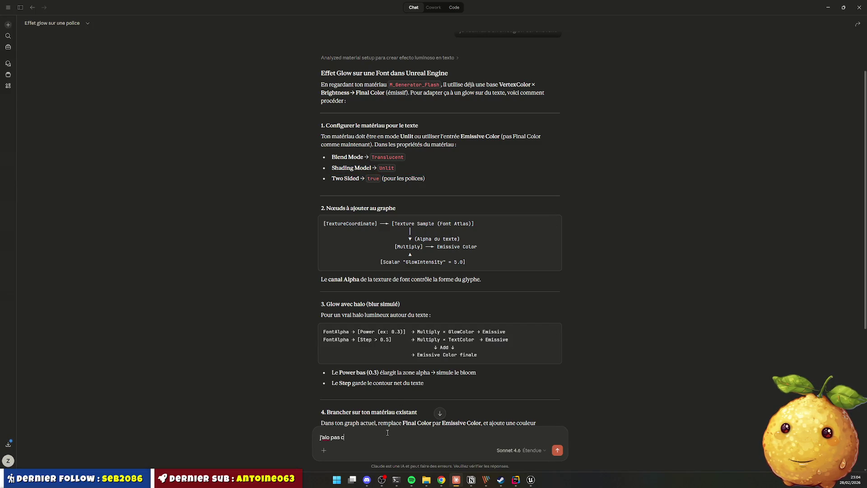
key("Return")
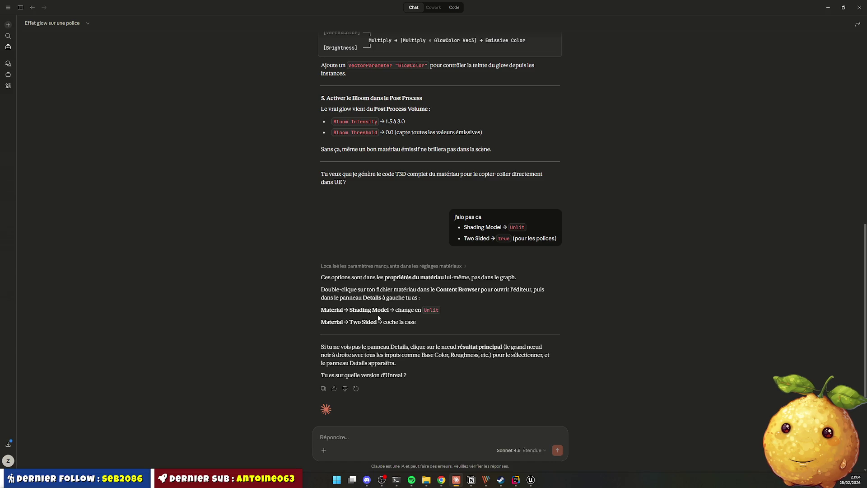
Recheck the unfiltered material Details, then reply that it's User Interface + Translucent, lacking both properties.
left_click(531, 480)
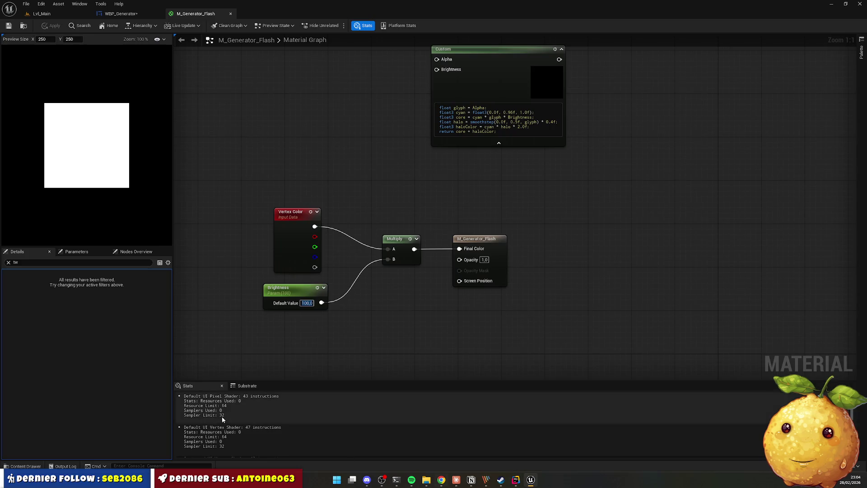
left_click(9, 263)
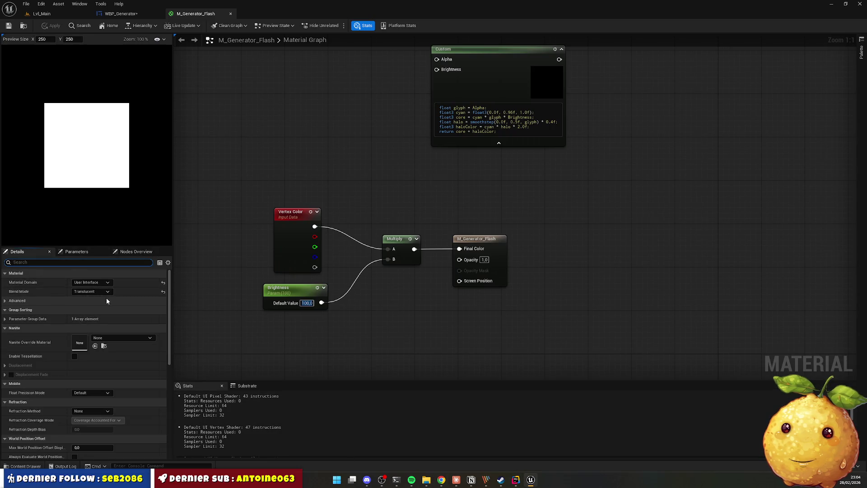
key("alt+Tab")
scroll(421, 282, "up", 3)
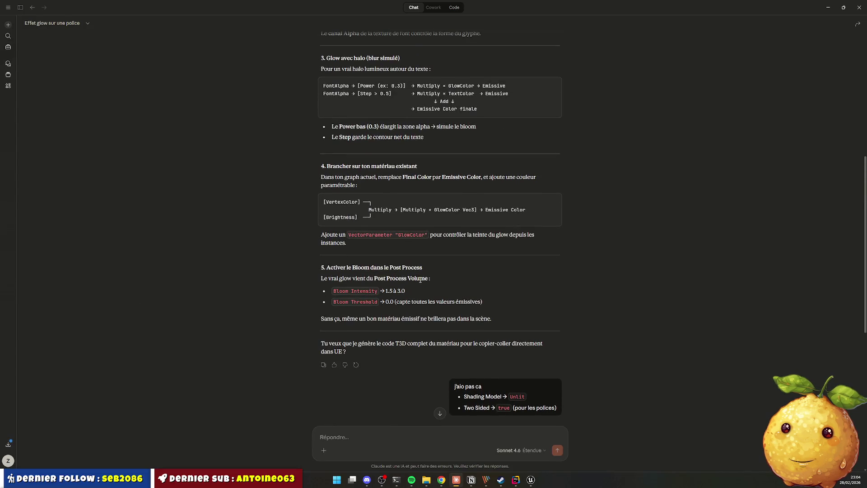
scroll(420, 280, "up", 3)
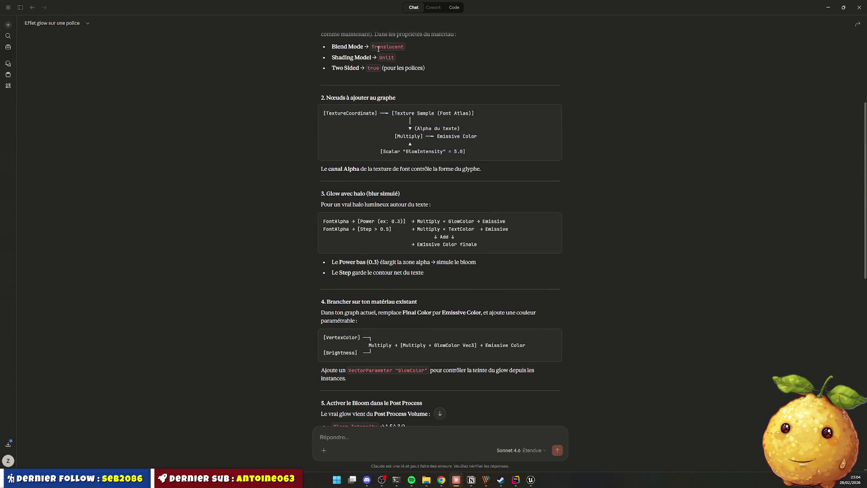
scroll(381, 89, "up", 2)
key("alt+Tab")
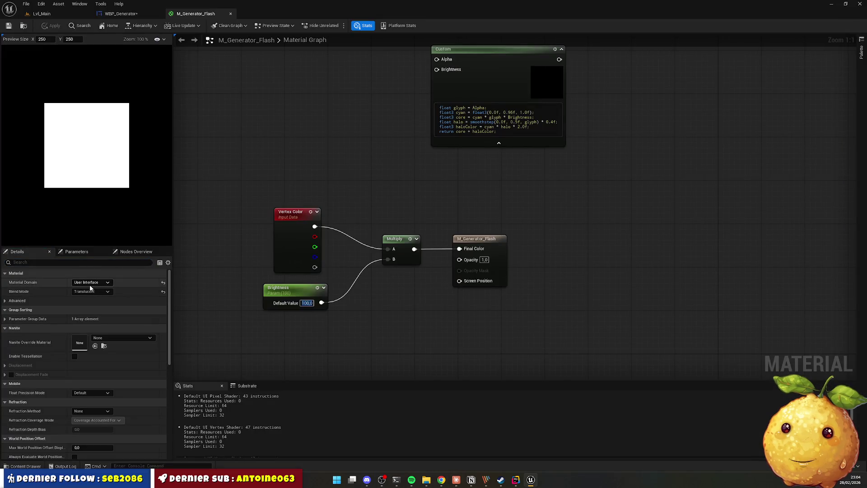
key("alt+Tab")
type("user intyerface +")
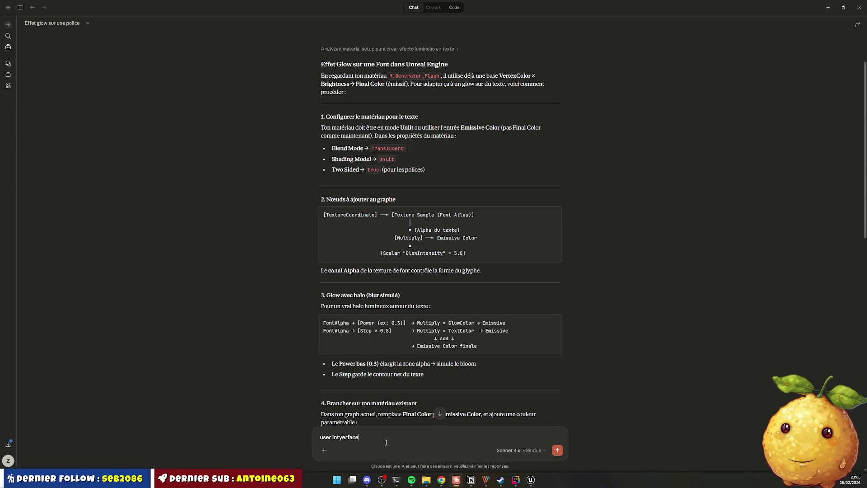
type(" transluance")
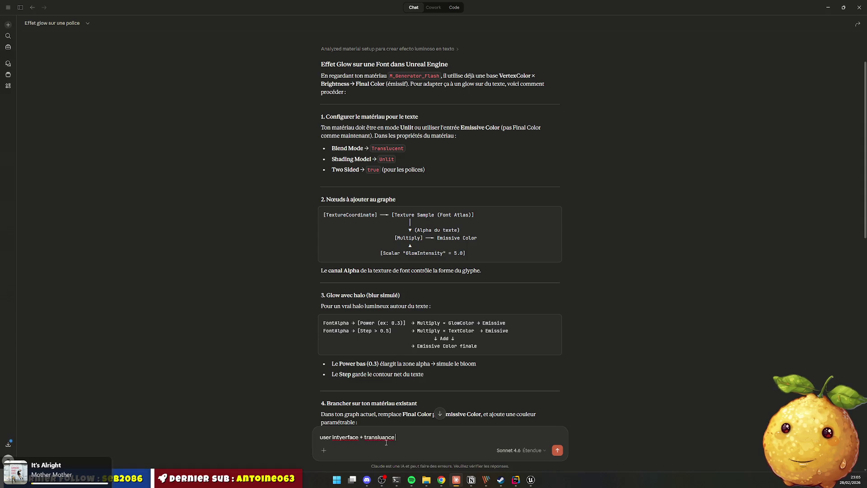
type(" j'ai aps ces deux ")
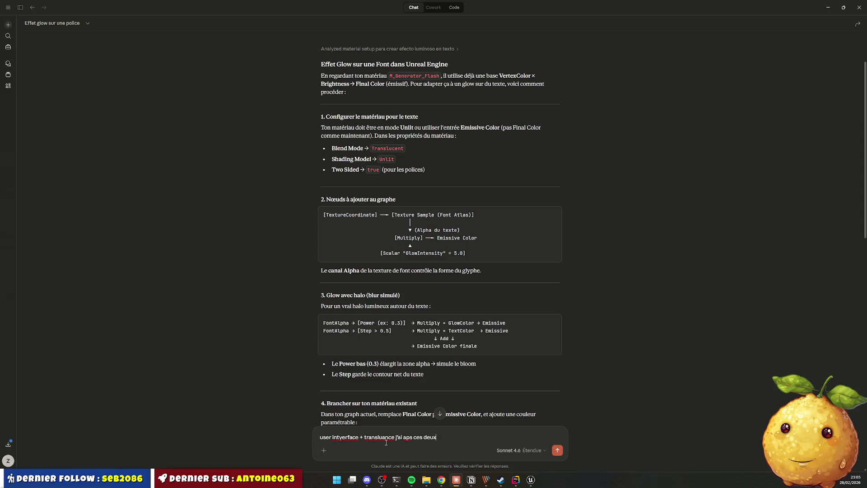
type("props")
key("Return")
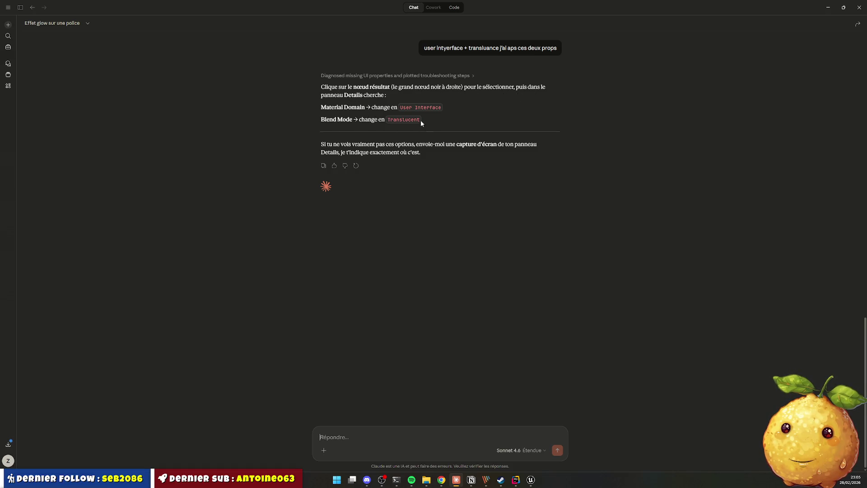
key("alt+Tab")
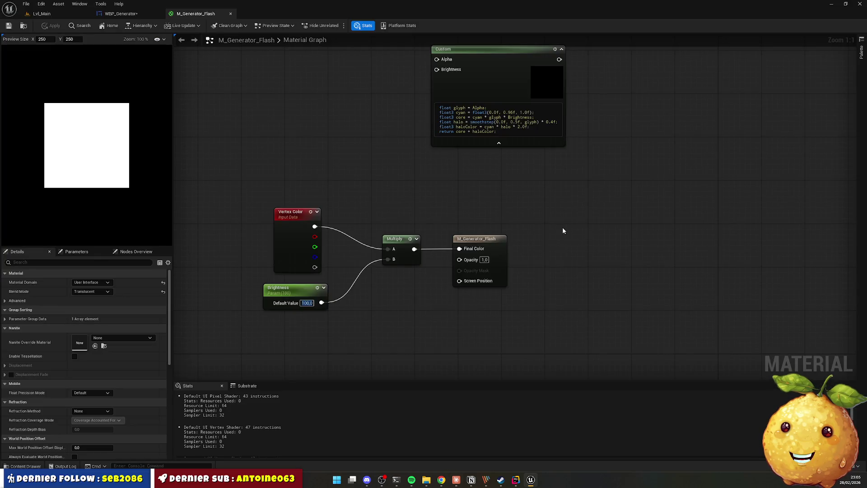
Select the M_Generator_Flash result node and confirm to Claude with 'oui c'est le cas'.
left_click(489, 248)
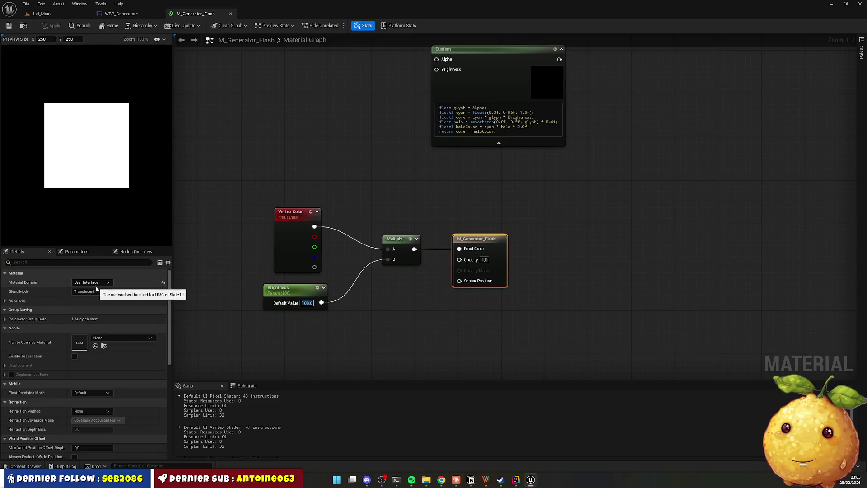
key("alt+Tab")
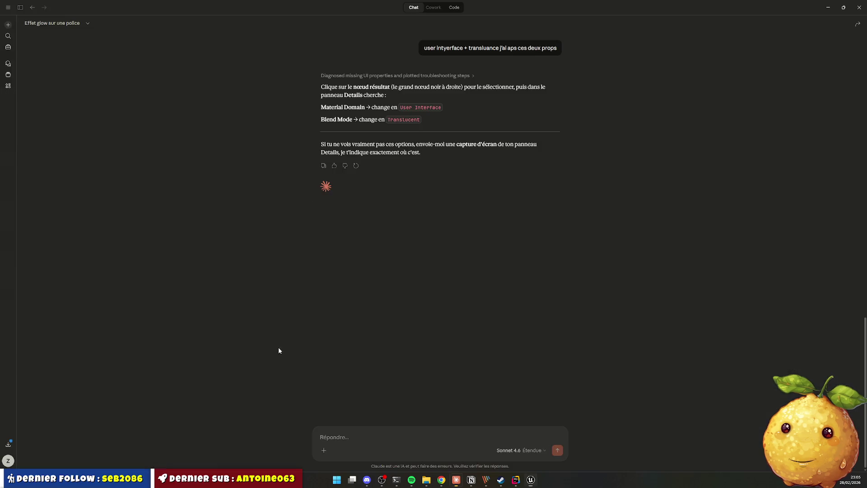
type("oui c'est le cas.")
key("Return")
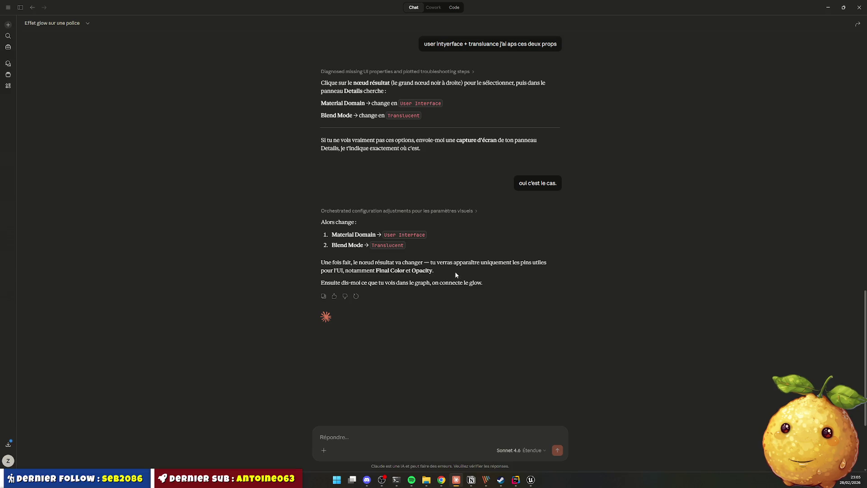
Marquee-select the material graph nodes and paste them into a message to Claude.
key("alt+Tab")
mouse_move(252, 182)
left_mouse_down()
mouse_move(469, 312)
mouse_move(543, 331)
left_mouse_up()
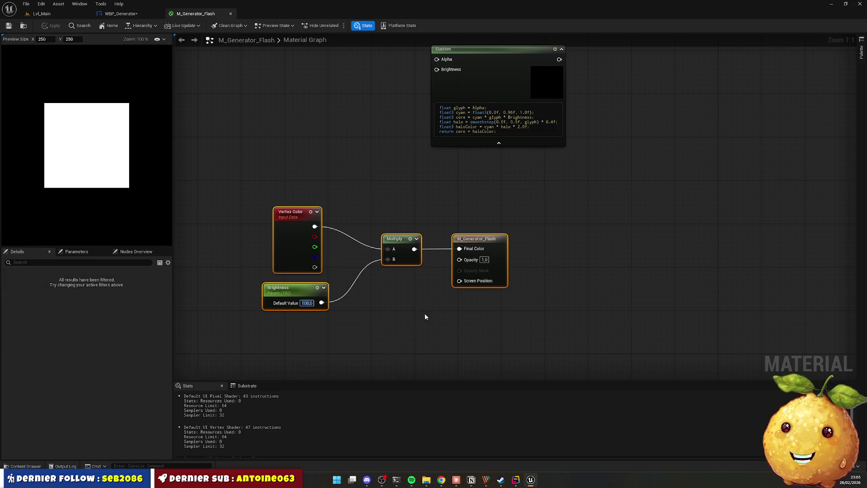
key("alt+Tab")
key("ctrl+v")
key("Return")
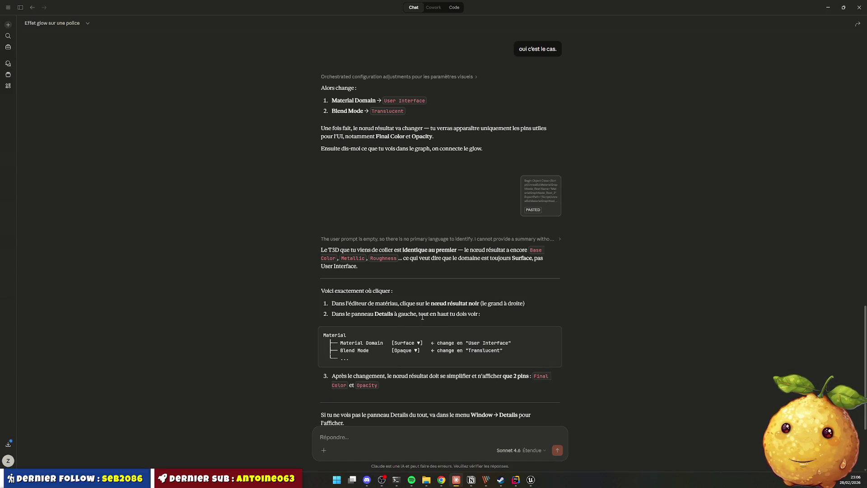
Send the follow-up 'tu es sourd ? j'ai aps c'est parametre !'.
scroll(420, 364, "down", 1)
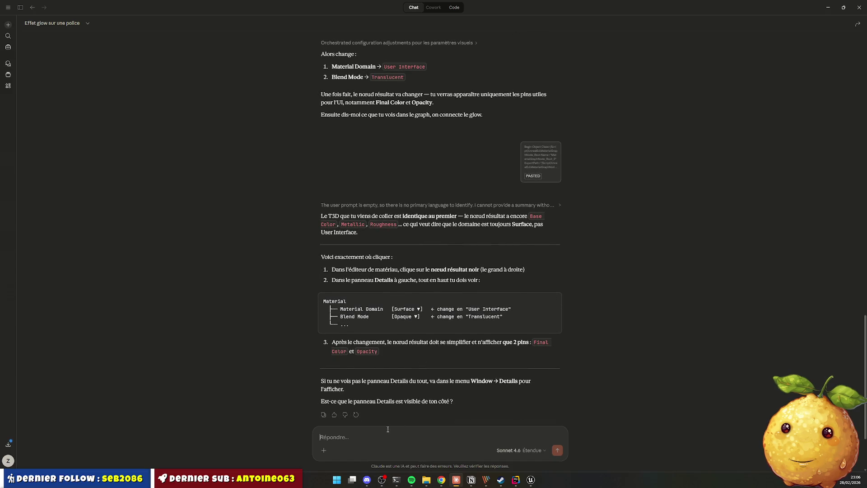
type("tu es s")
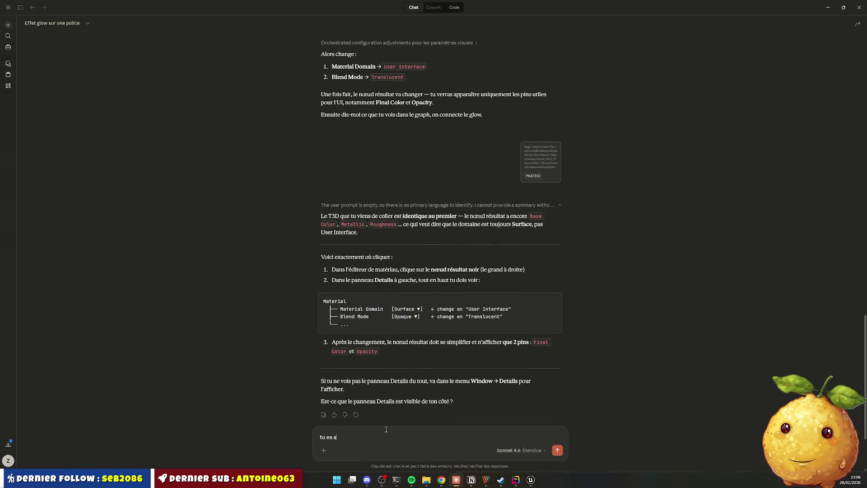
type("ourd ? j'ai")
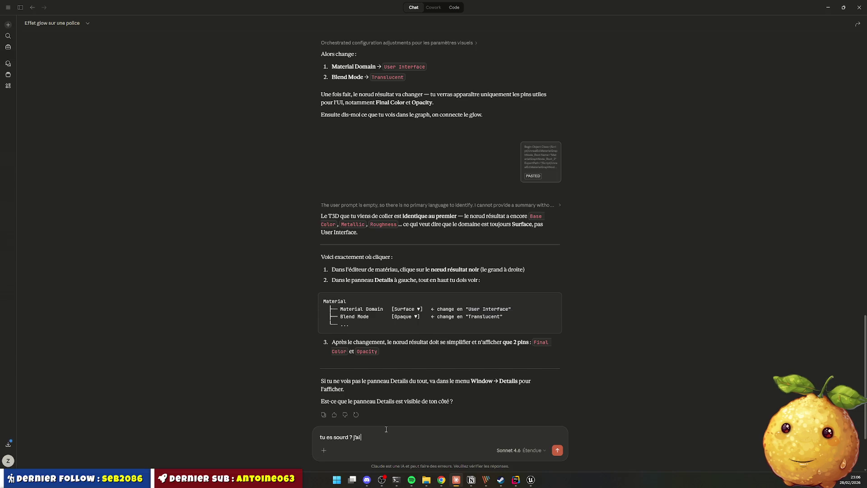
type(" aps c'est parametre")
type(" !")
key("Return")
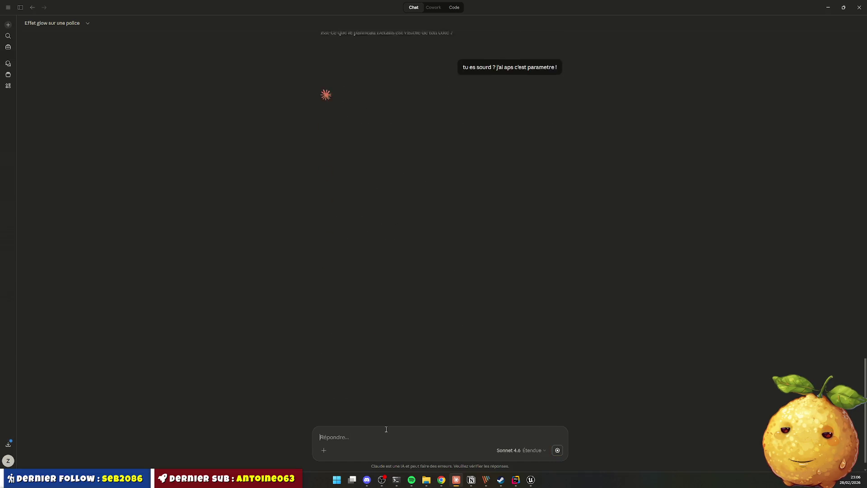
Recheck the material result node, then answer Claude with '5.6 , UMG' for version and text type.
key("alt+Tab")
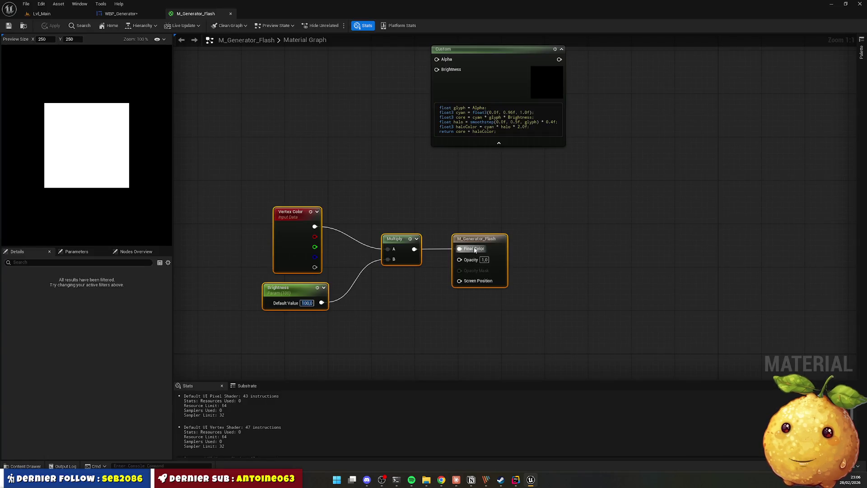
left_click(472, 248)
key("alt+Tab")
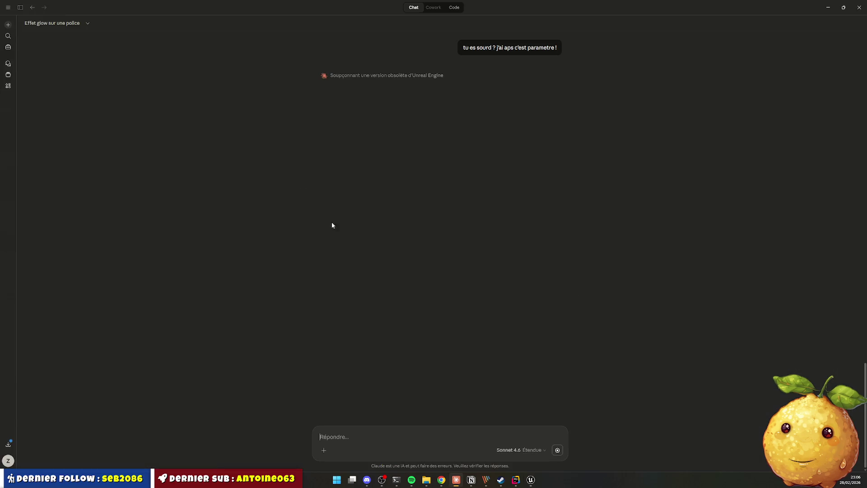
key("alt+Tab")
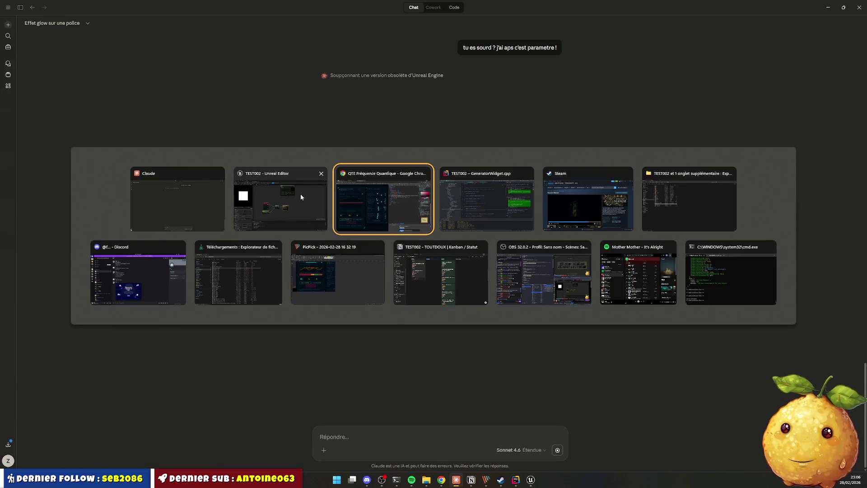
left_click(284, 199)
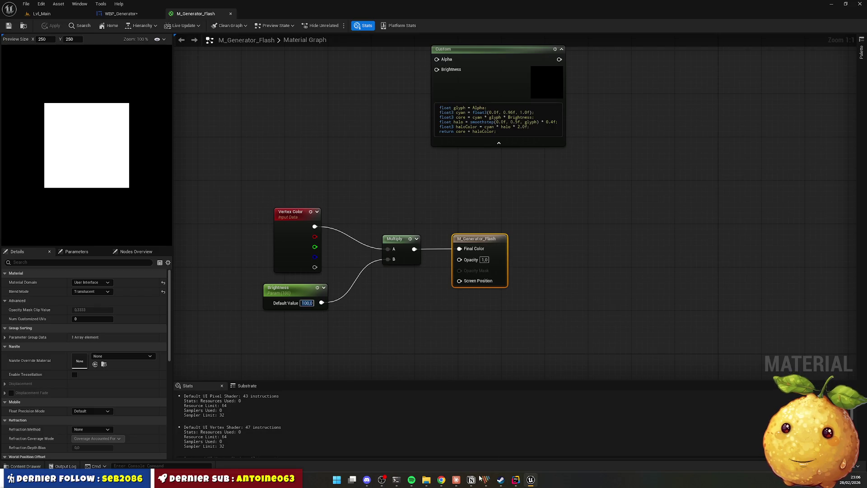
left_click(456, 480)
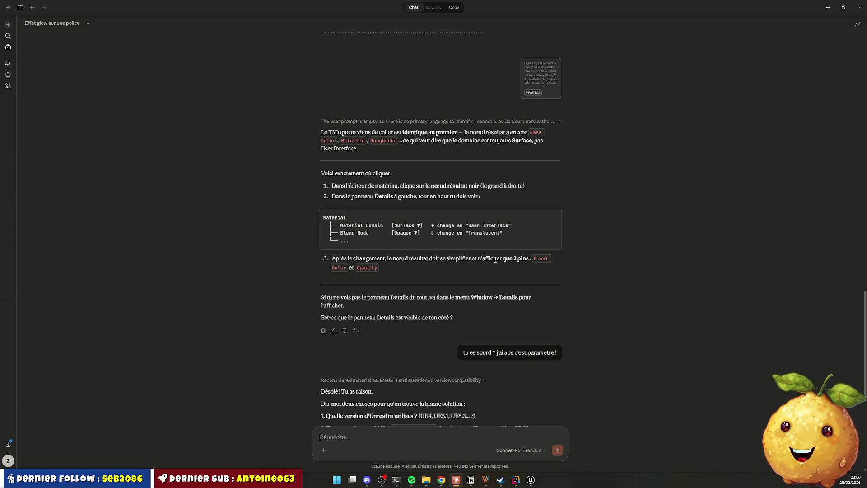
key("alt+Tab")
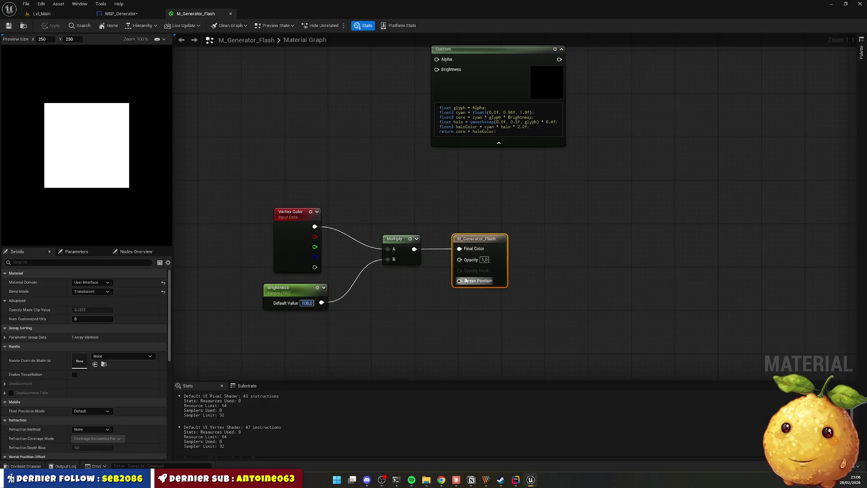
key("alt+Tab")
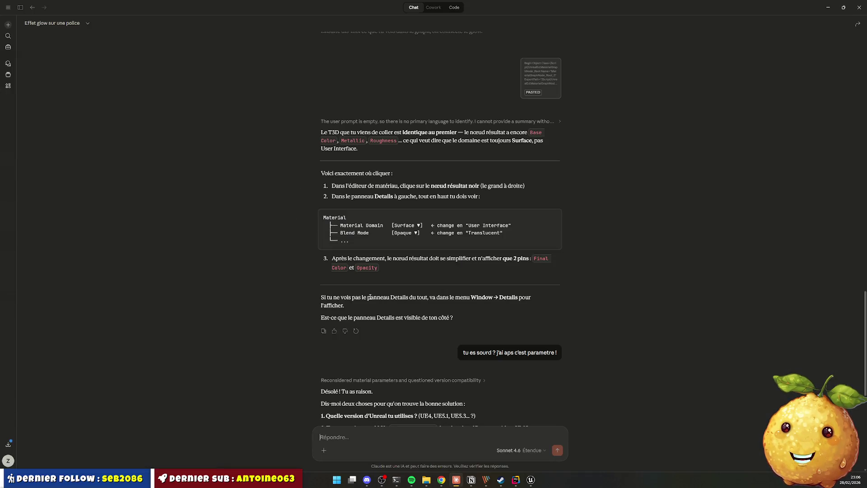
scroll(352, 297, "down", 3)
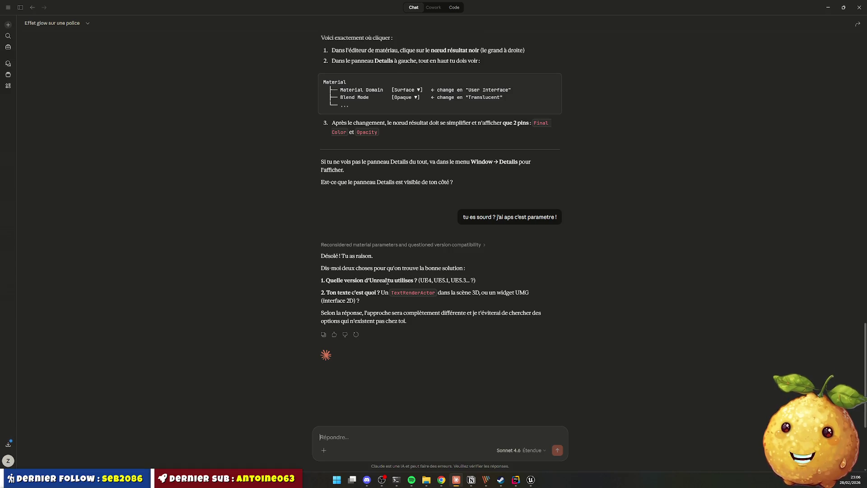
type("5.6")
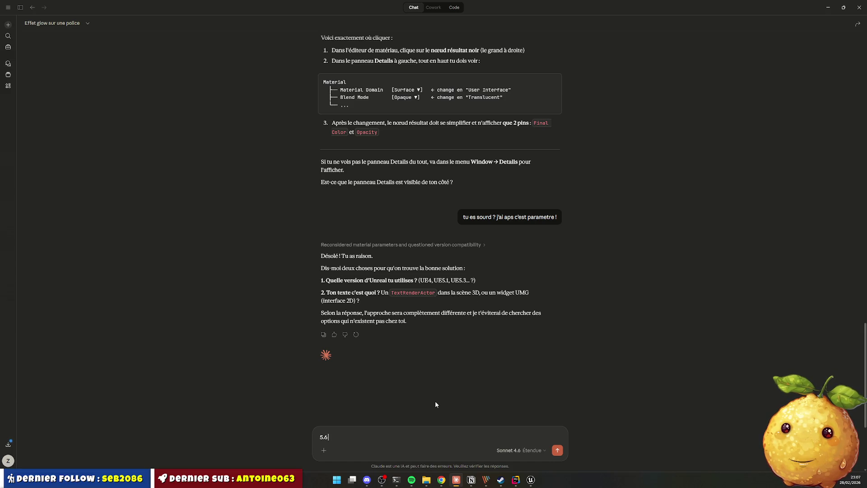
type("UMG")
key("Return")
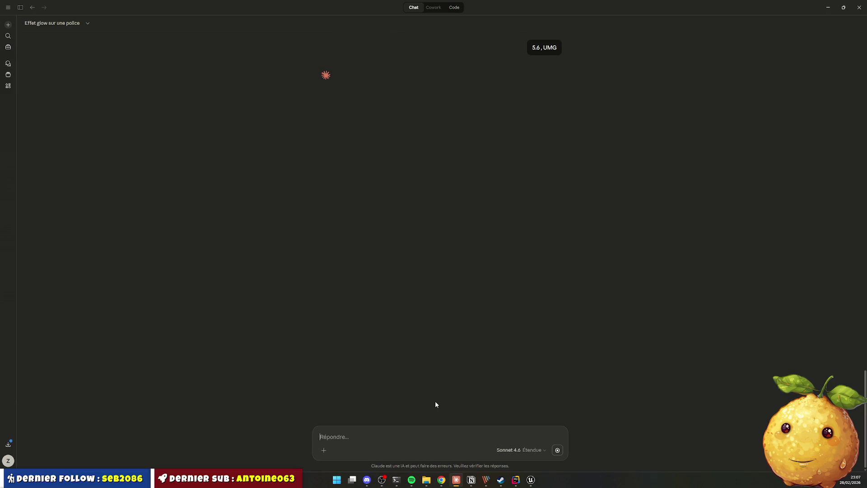
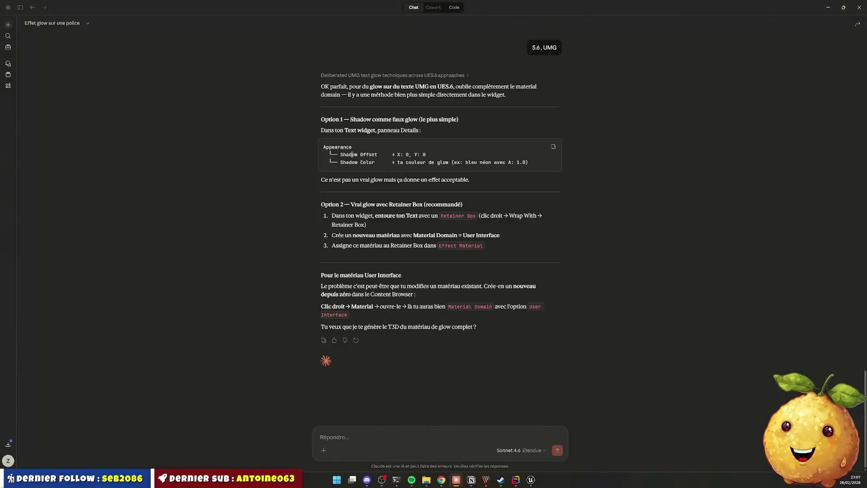
Read Claude's reply comparing Shadow and Retainer Box glow, then minimize the chat.
left_click_drag(340, 154, 368, 155)
left_click(367, 172)
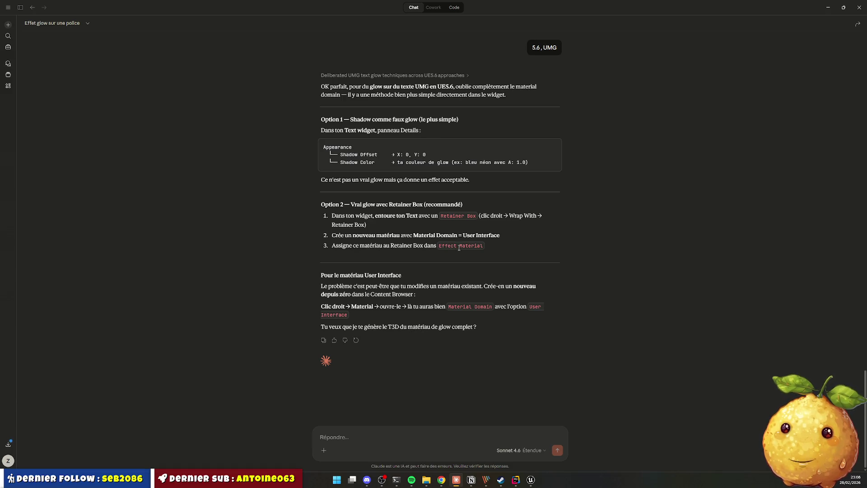
left_click(828, 8)
Wrap the Flash PARFAIT text in WBP_Generator with a Retainer Box.
left_click(117, 14)
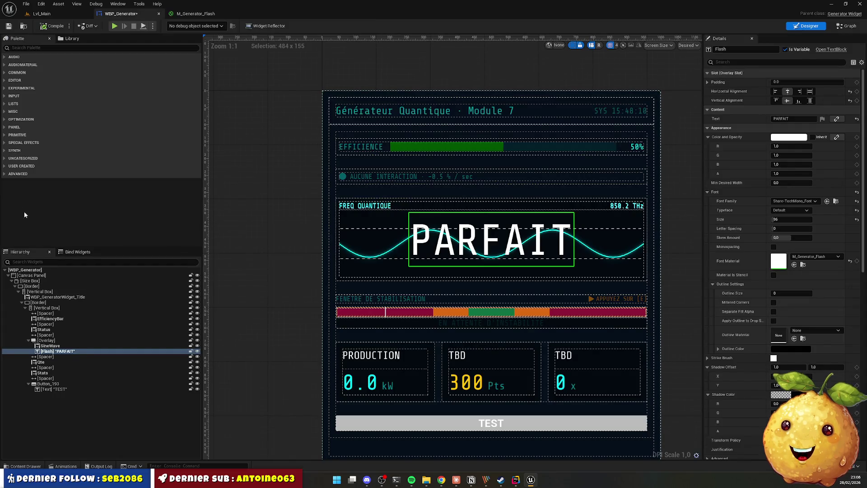
right_click(69, 352)
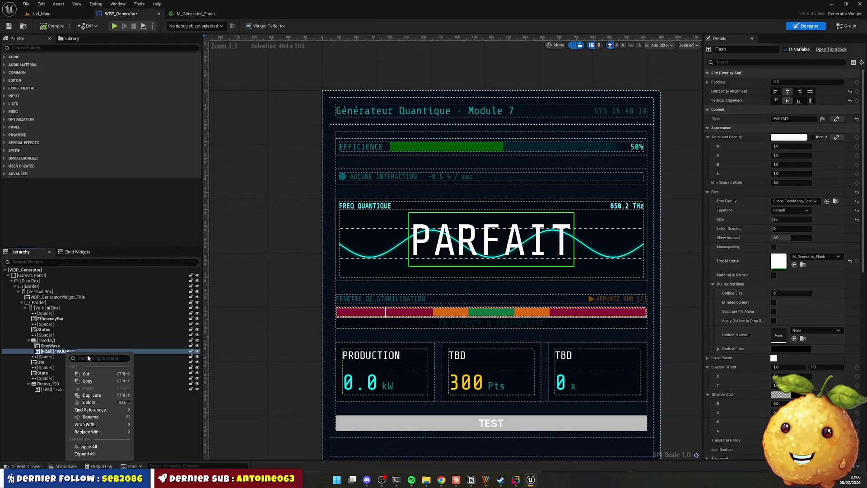
mouse_move(113, 425)
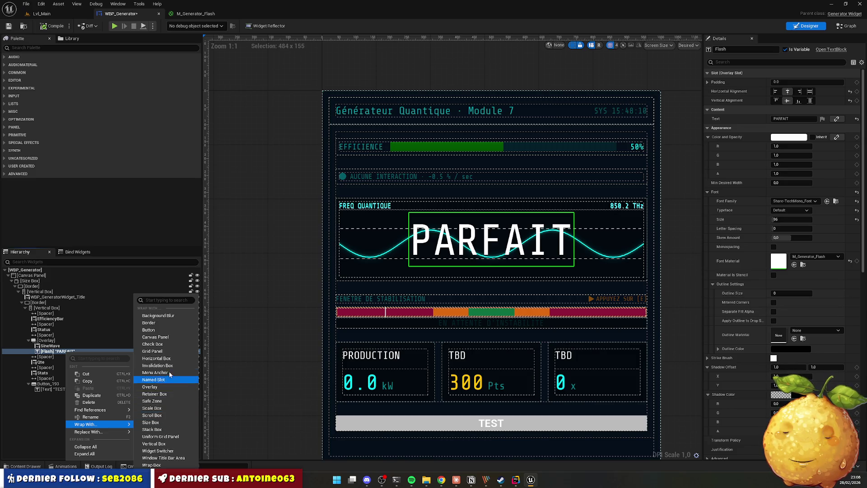
type("re")
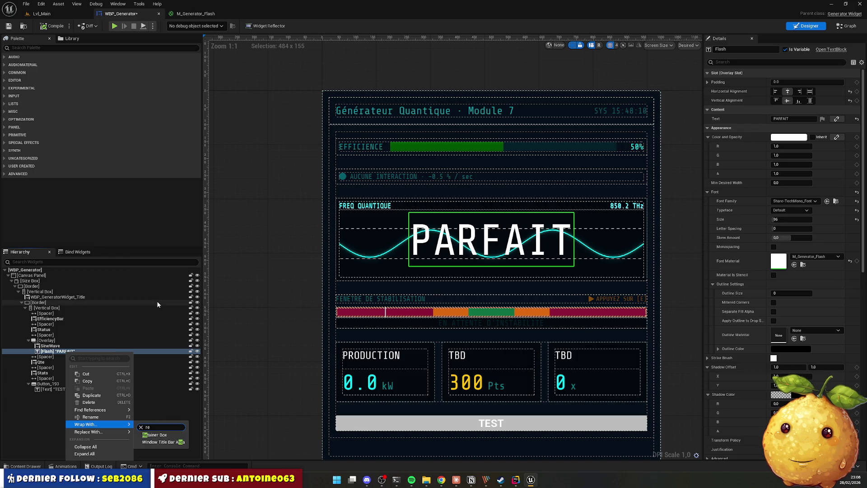
left_click(154, 435)
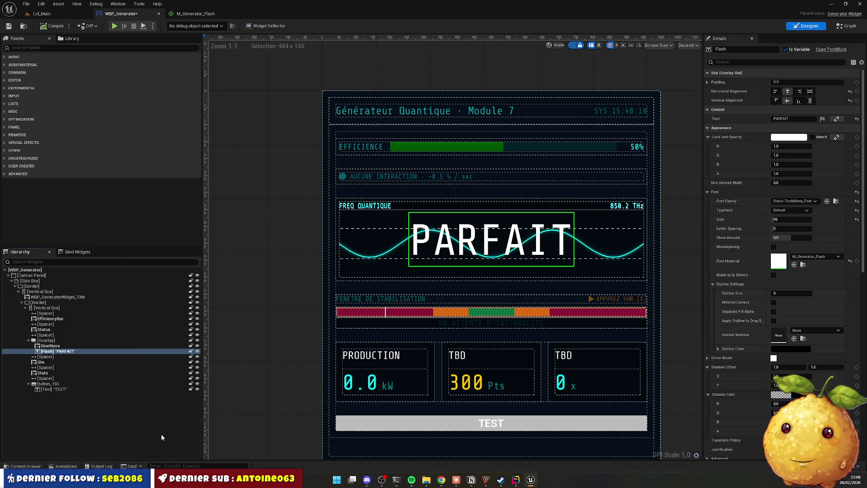
Set RetainerBox_0's Effect Material to M_Generator_Flash from the Content Drawer.
left_click(53, 351)
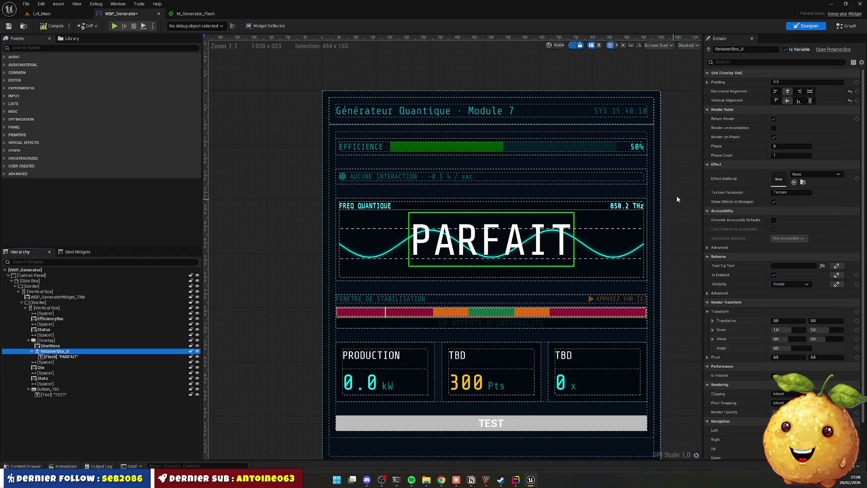
left_click(734, 62)
type("ffe")
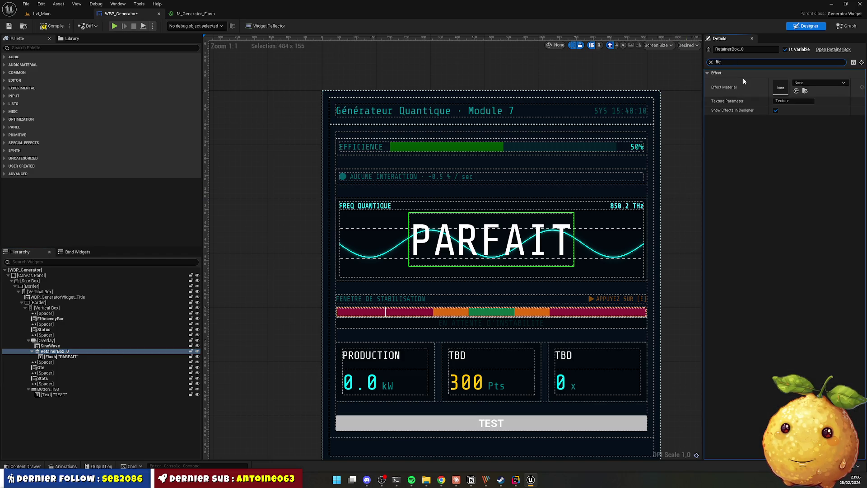
left_click(26, 467)
mouse_move(167, 334)
left_mouse_down()
mouse_move(441, 309)
mouse_move(798, 103)
mouse_move(788, 88)
left_mouse_up()
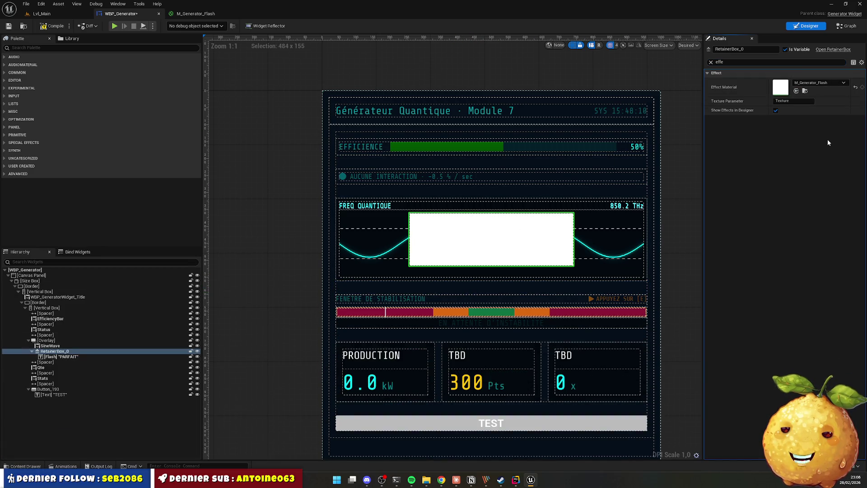
left_click(457, 480)
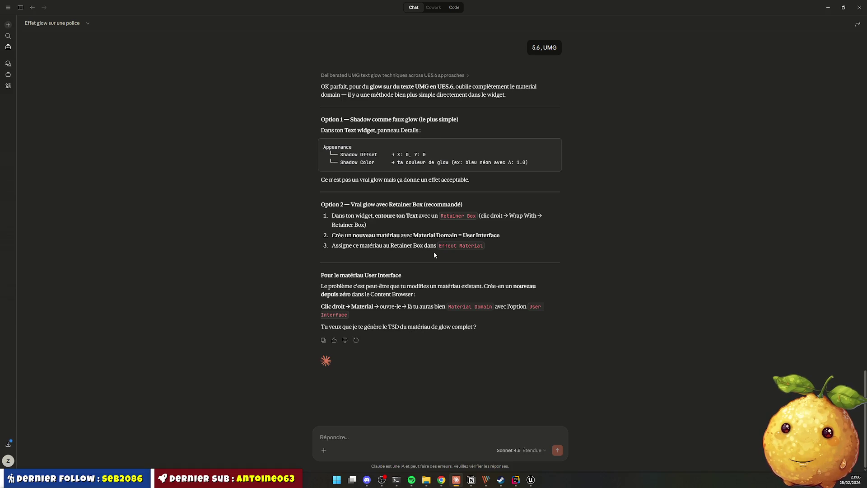
Set the M_Generator_Flash result node's Opacity to 0.2.
key("alt+Tab")
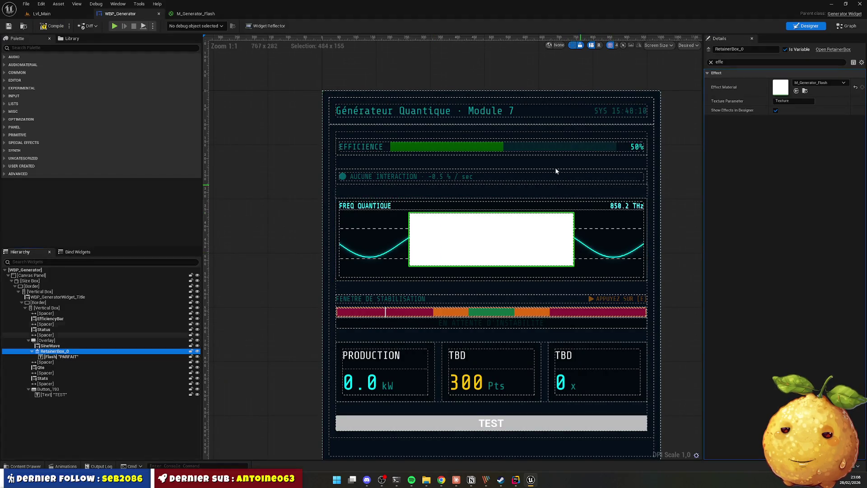
left_click(196, 14)
left_click(530, 231)
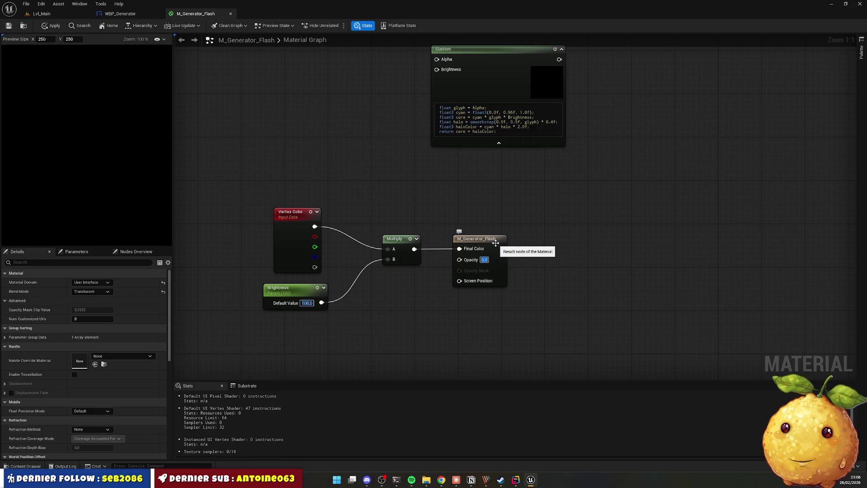
left_click(483, 260)
type("0.2")
key("Return")
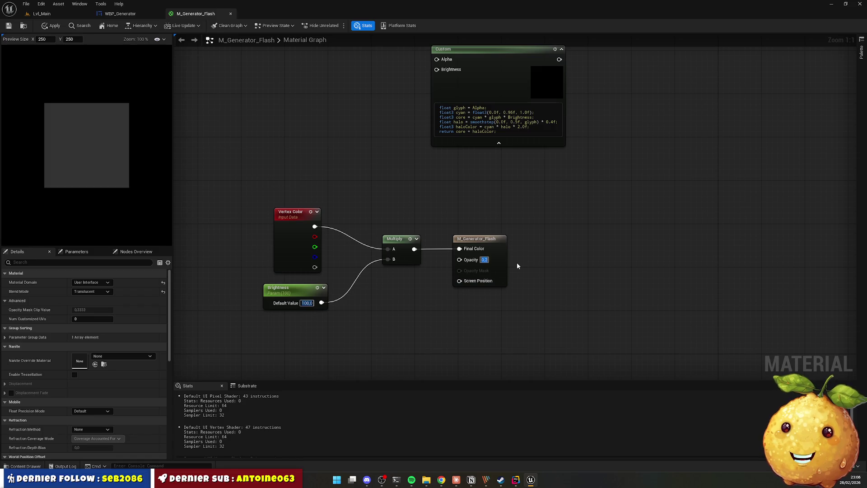
Check the Flash PARFAIT text's retained preview in the WBP_Generator designer.
left_click(125, 14)
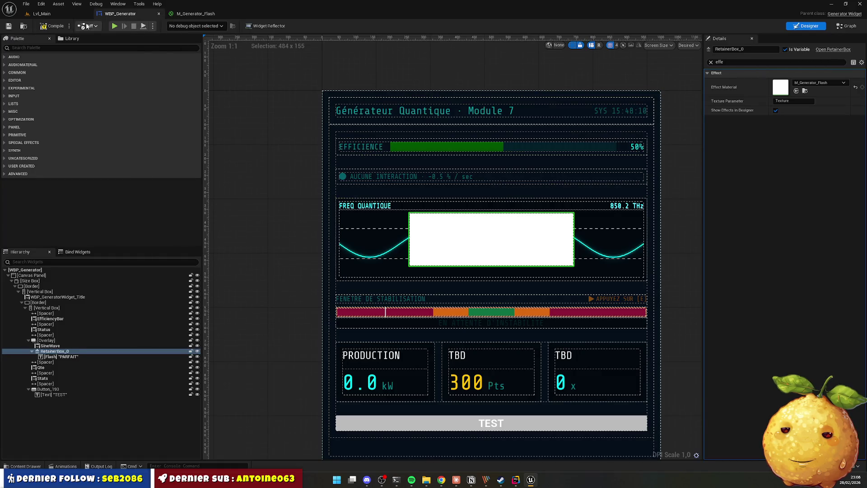
left_click(181, 15)
left_click(123, 14)
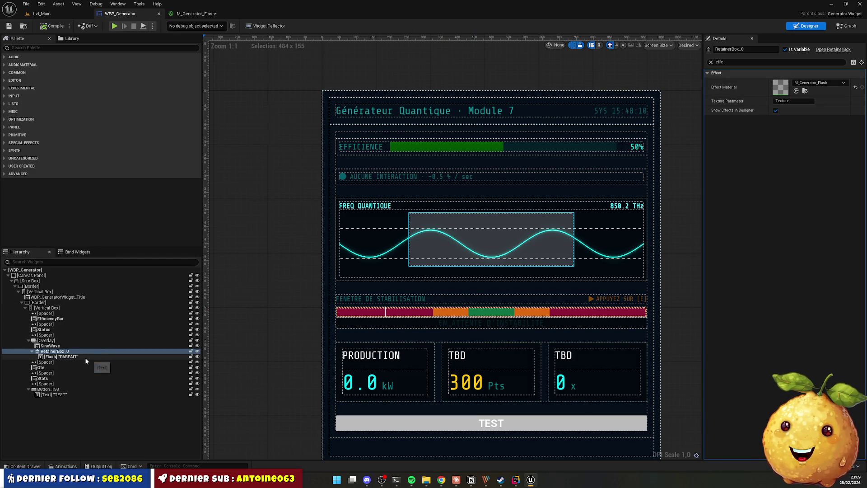
left_click(68, 357)
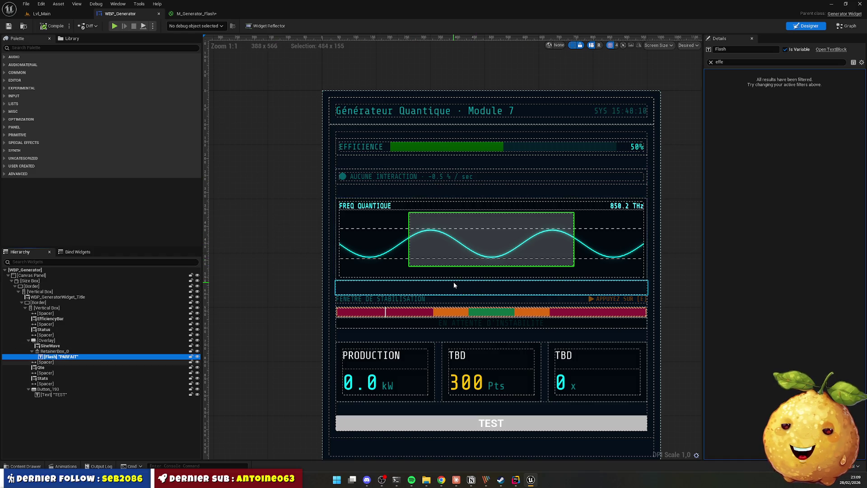
Reset the Flash text's Font Material to None and compile WBP_Generator.
left_click(710, 63)
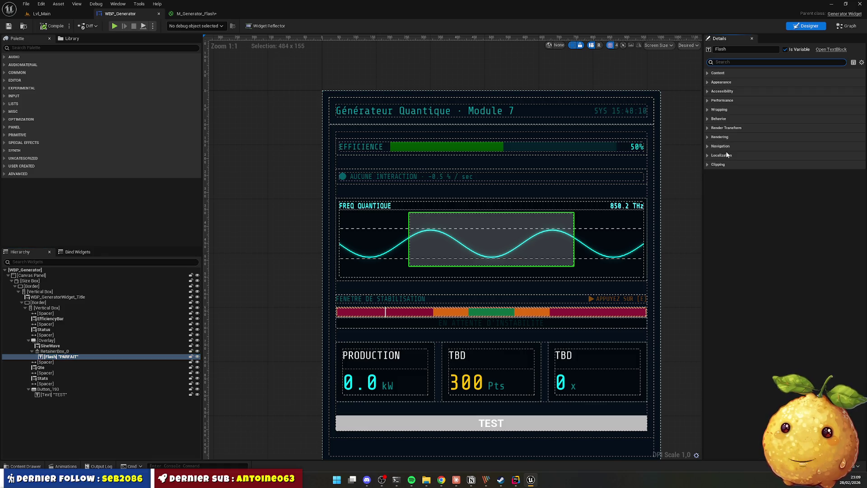
left_click(789, 62)
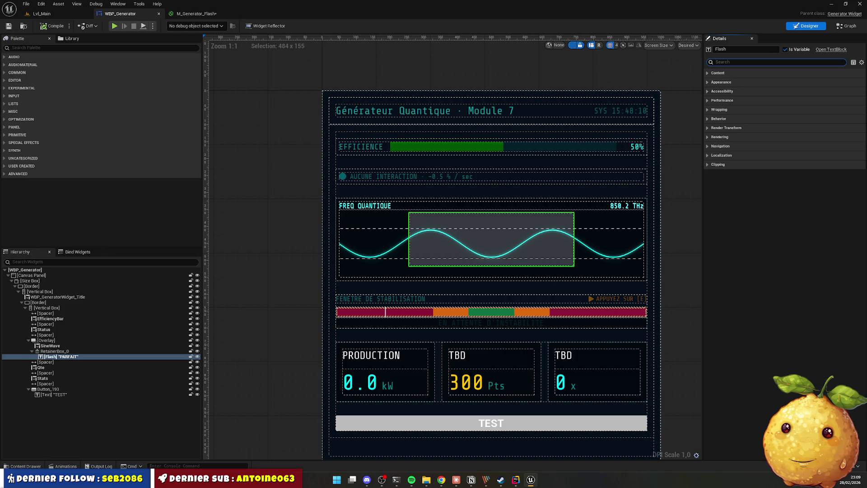
left_click(862, 63)
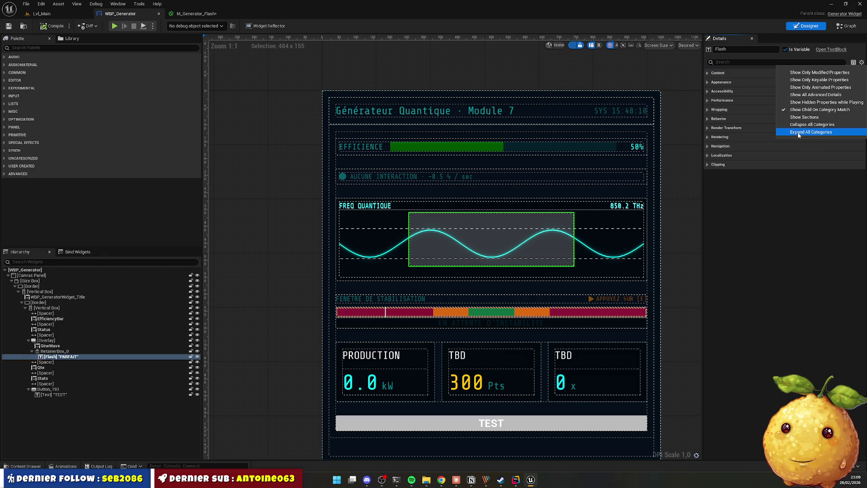
left_click(808, 132)
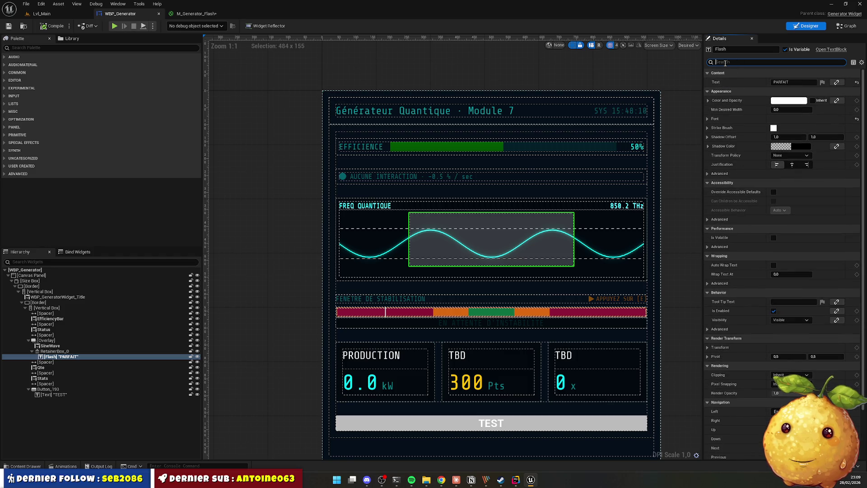
type("mate")
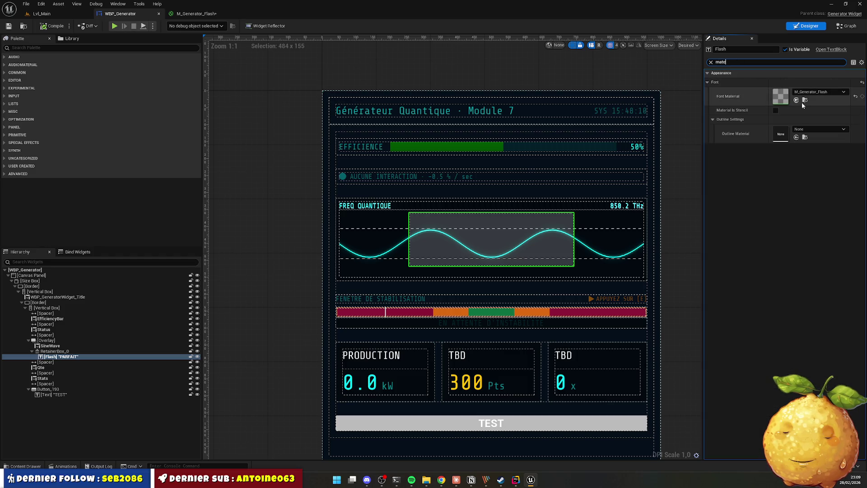
left_click(855, 97)
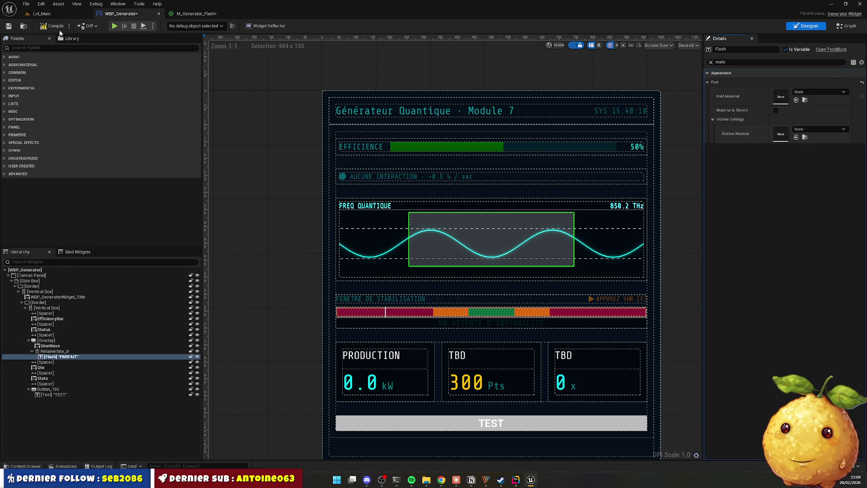
left_click(52, 30)
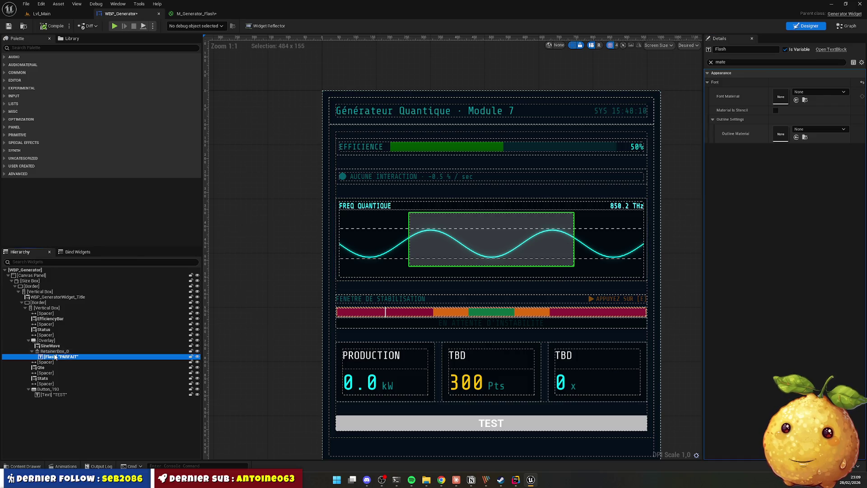
Reset RetainerBox_0's Effect Material to None.
left_click(55, 351)
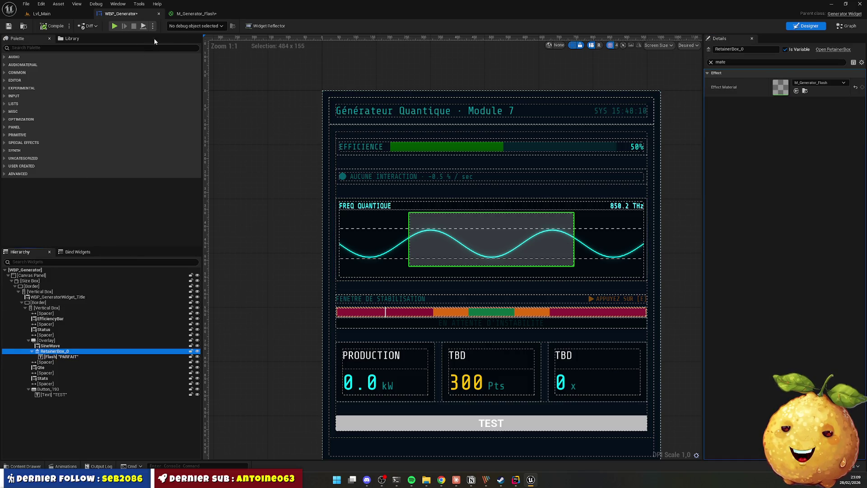
left_click(856, 89)
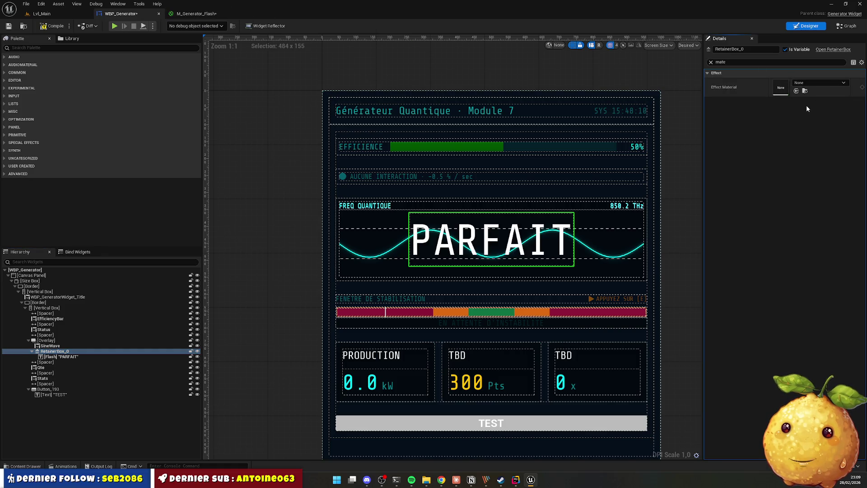
left_click(193, 13)
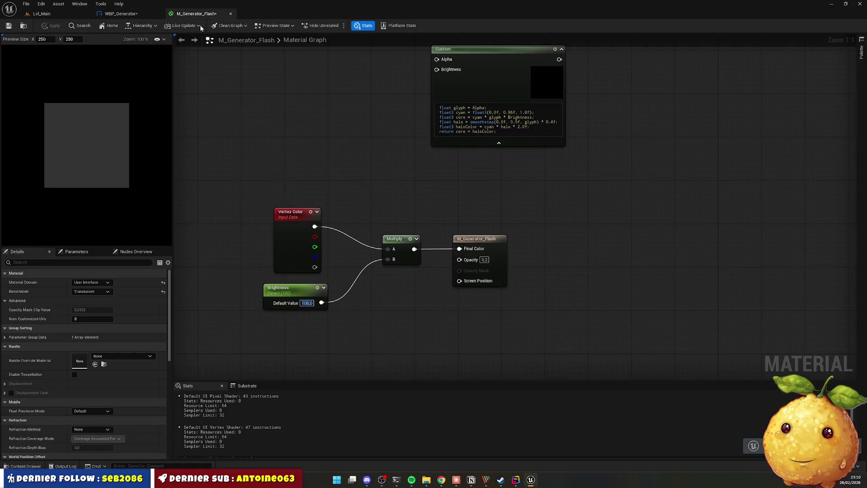
Wire the Multiply output into Opacity and save M_Generator_Flash.
mouse_move(415, 249)
left_mouse_down()
mouse_move(465, 267)
mouse_move(459, 259)
left_mouse_up()
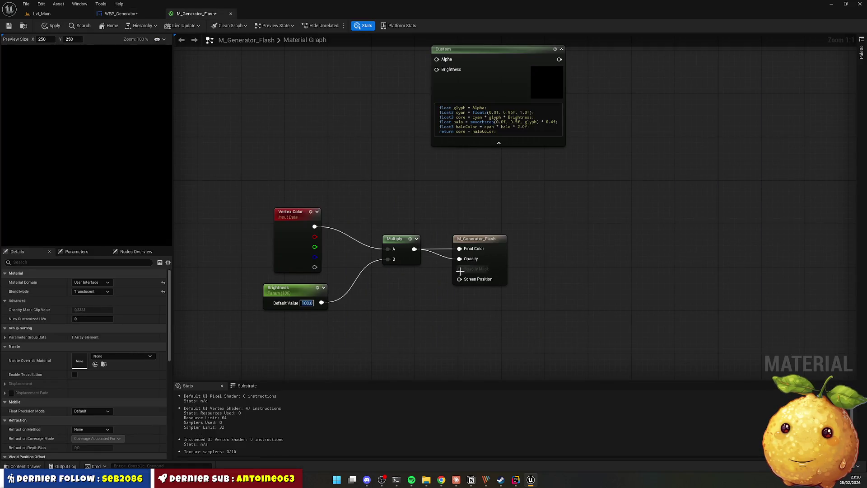
key("ctrl+s")
left_click(120, 14)
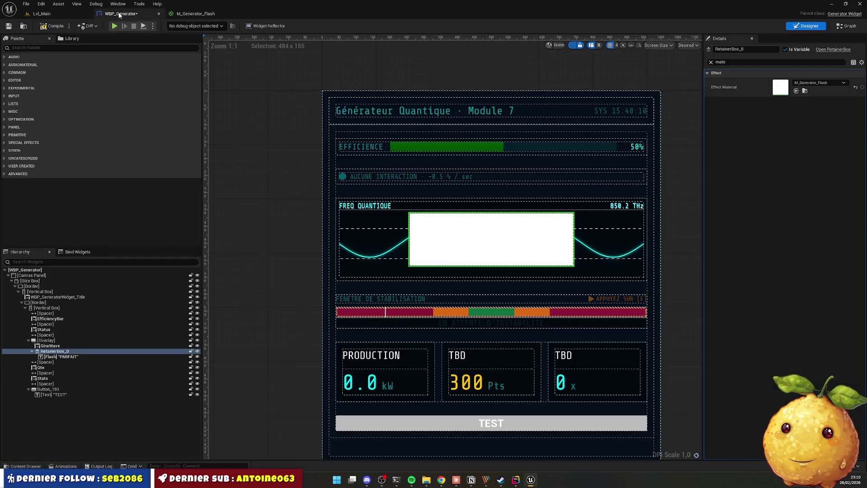
Inspect Flash and RetainerBox_0 material settings, then ask Claude for detailed retainer instructions.
left_click(456, 481)
left_click(457, 480)
left_click(456, 480)
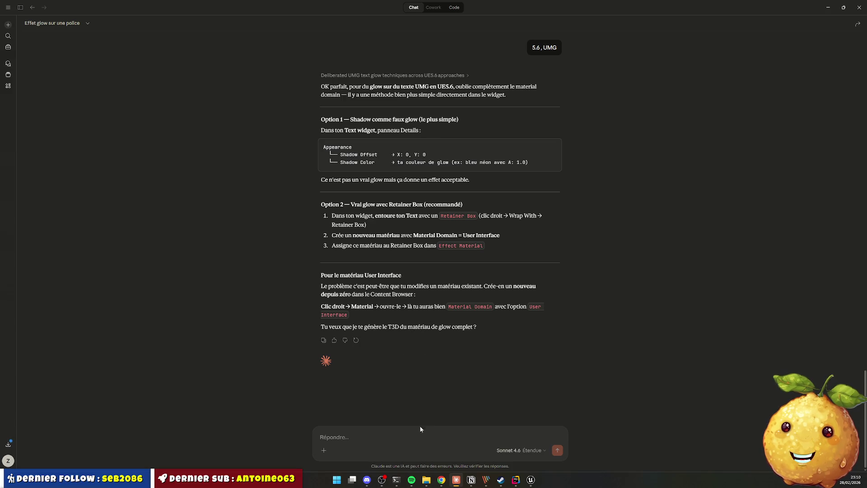
key("alt+Tab")
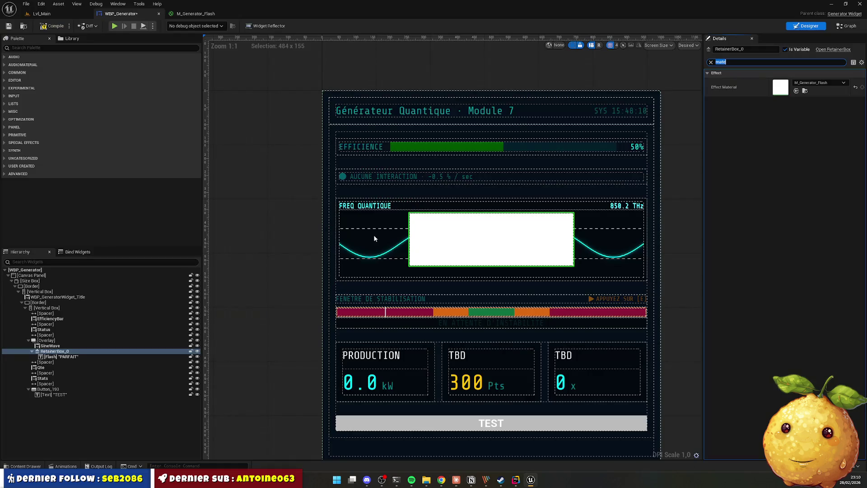
left_click(67, 356)
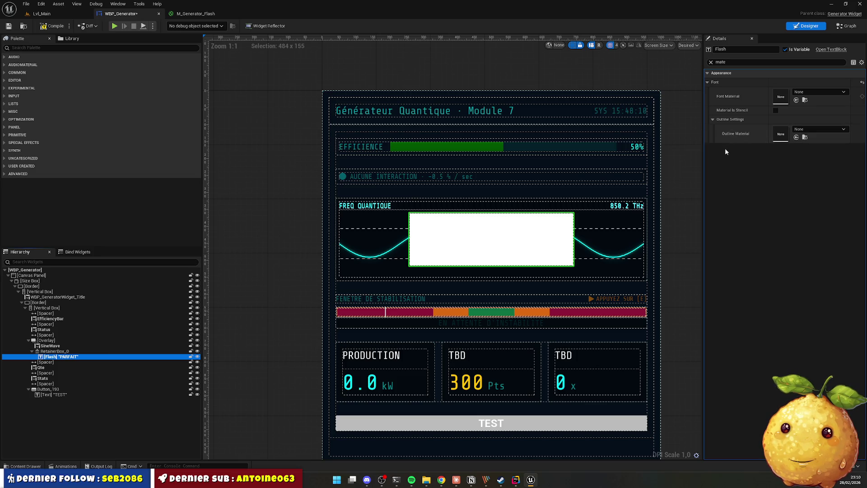
left_click(54, 351)
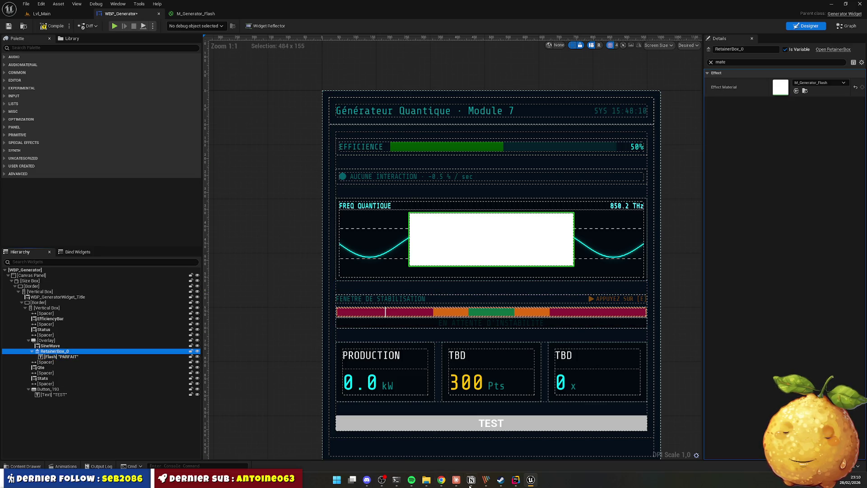
left_click(457, 480)
type("j'ai")
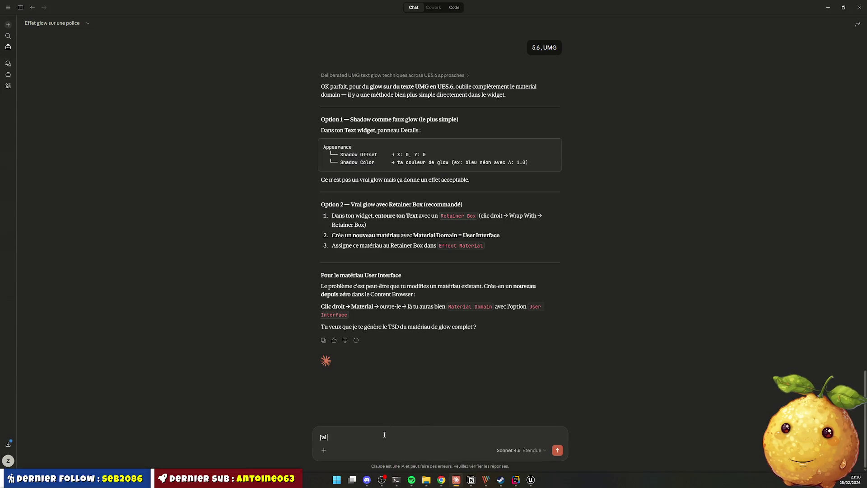
type(" mis le retainer ")
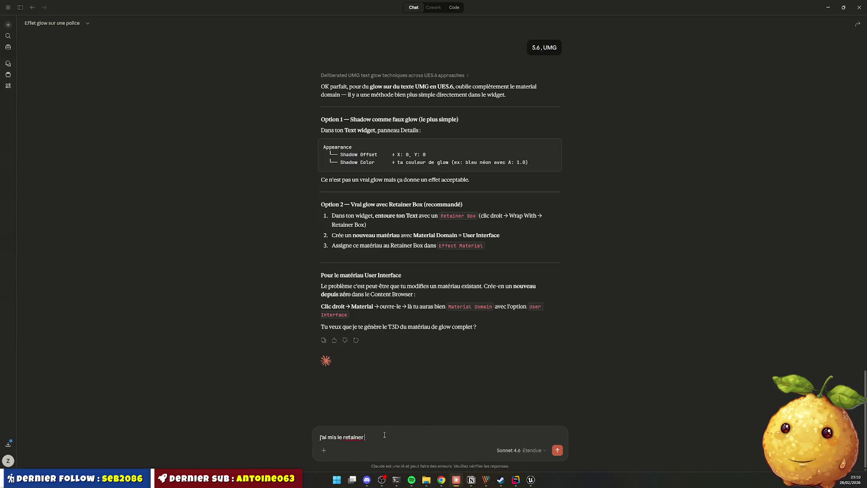
type("expliqué en détail stp")
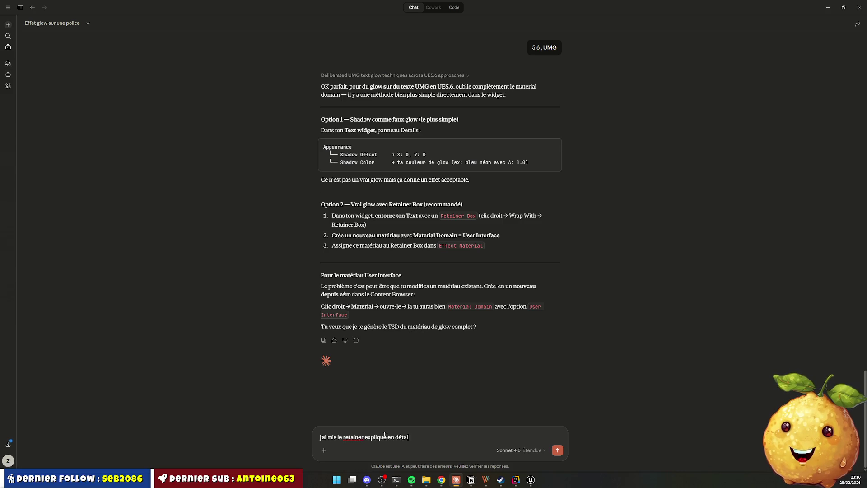
Send the detailed-retainer request to Claude and reopen the M_Generator_Flash graph.
key("Return")
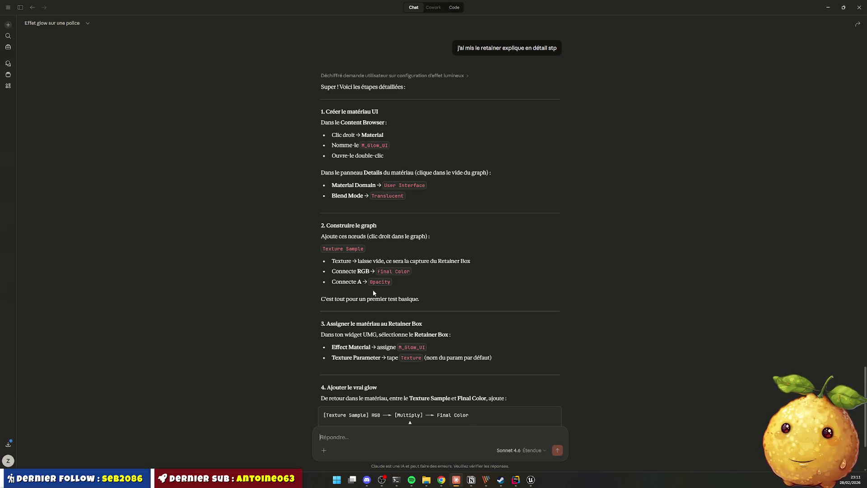
key("alt+Tab")
left_click(206, 14)
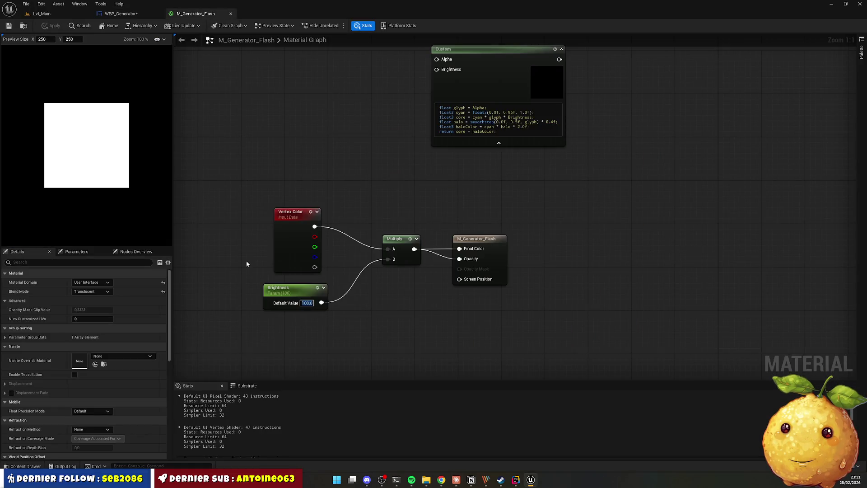
Add a Texture Sample node to M_Generator_Flash, replacing a mistakenly added texture node.
key("alt+Tab")
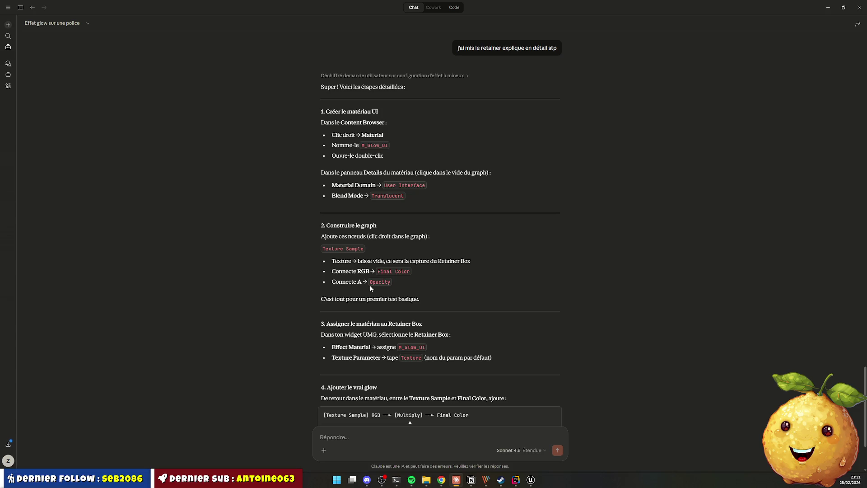
key("alt+Tab")
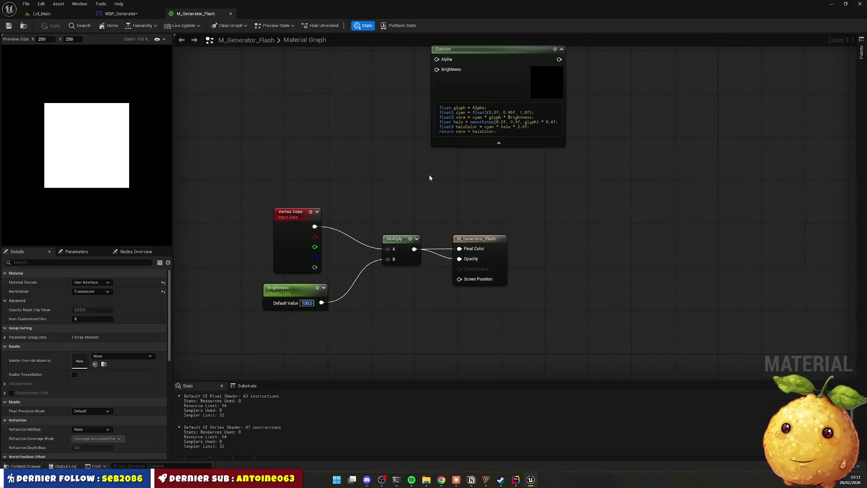
right_click(316, 161)
type("texture s")
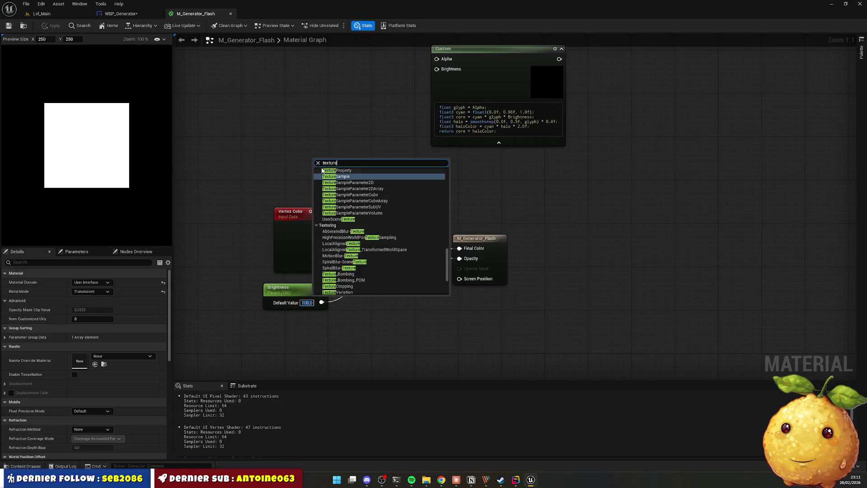
key("Return")
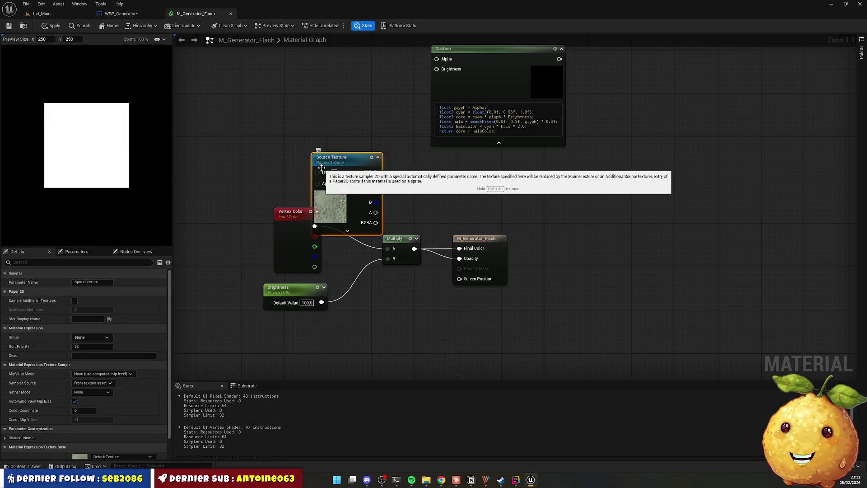
key("Delete")
right_click(297, 137)
type("texture")
key("Down")
key("Up")
key("Return")
left_click_drag(316, 141, 295, 86)
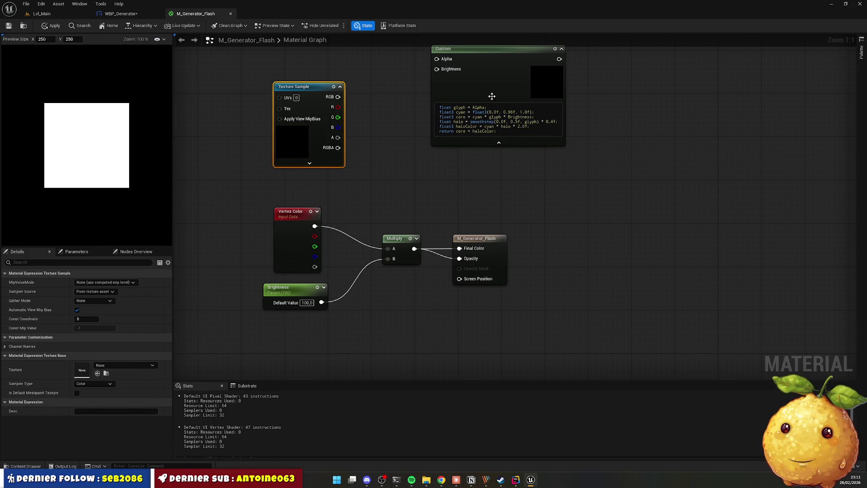
Delete Custom, Vertex Color, Brightness and Multiply nodes; wire RGB to Final Color, A to Opacity.
left_click(492, 92)
key("Delete")
left_click_drag(460, 248, 503, 158)
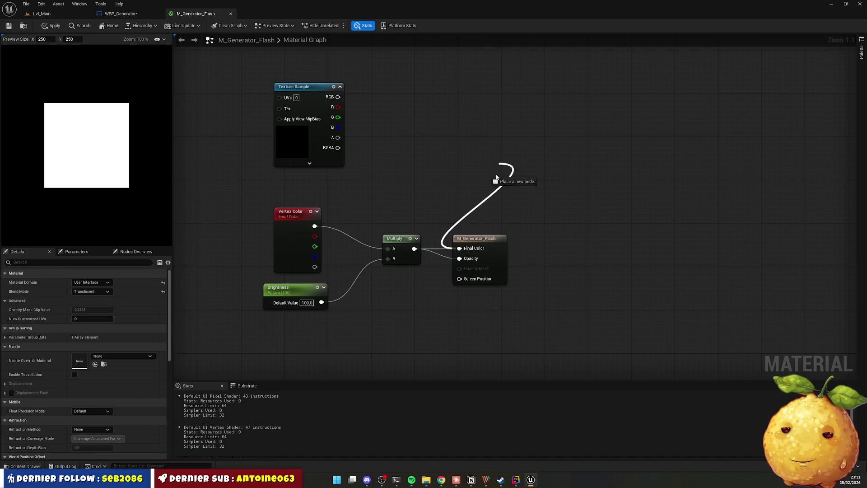
left_click_drag(262, 196, 342, 338)
left_click(398, 239, "ctrl")
key("Delete")
left_click_drag(481, 238, 470, 125)
mouse_move(331, 179)
left_mouse_down()
mouse_move(440, 219)
mouse_move(415, 163)
mouse_move(499, 172)
mouse_move(408, 173)
left_mouse_up()
mouse_move(332, 219)
left_mouse_down()
mouse_move(396, 209)
mouse_move(398, 189)
left_mouse_up()
left_click(373, 277)
Apply the material changes despite compilation errors, checking Claude's steps along the way.
key("alt+Tab")
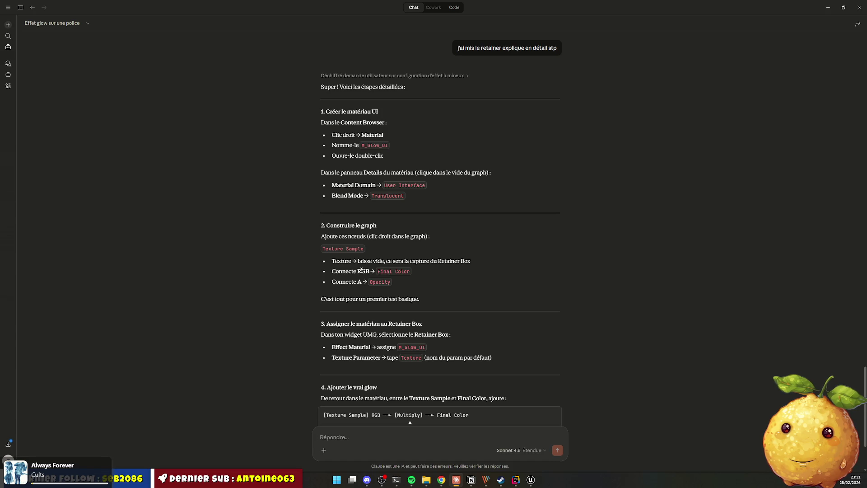
key("alt+Tab")
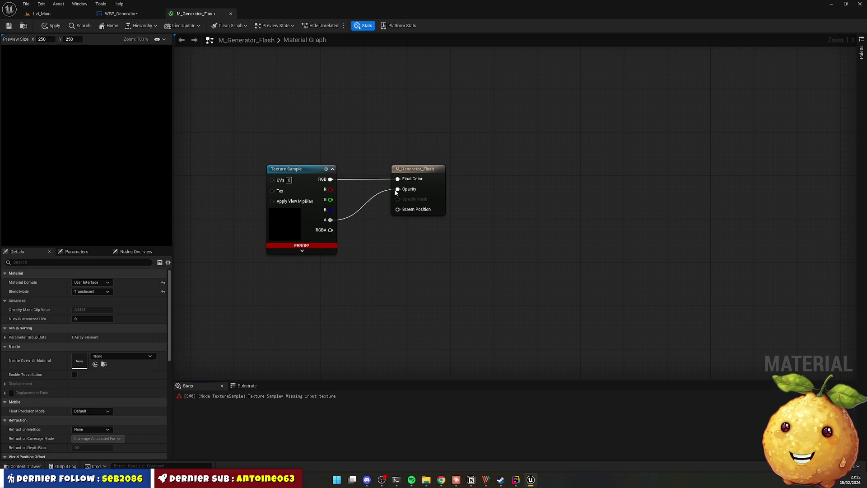
key("alt+Tab")
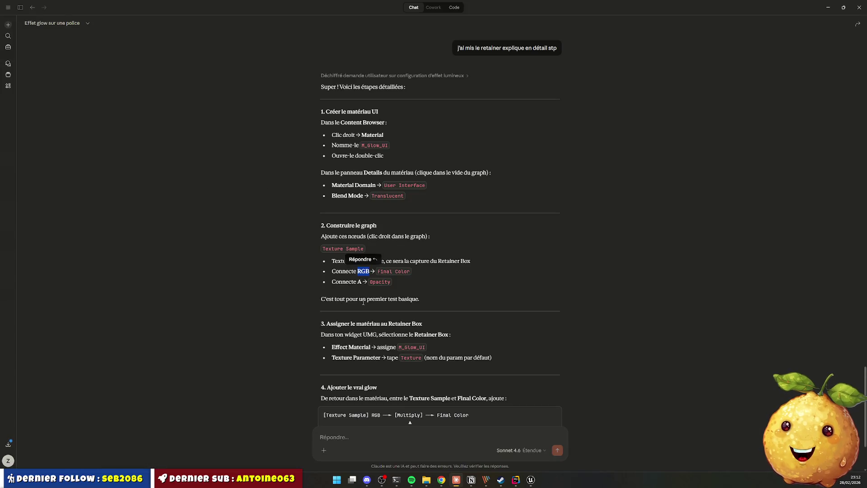
left_click(401, 302)
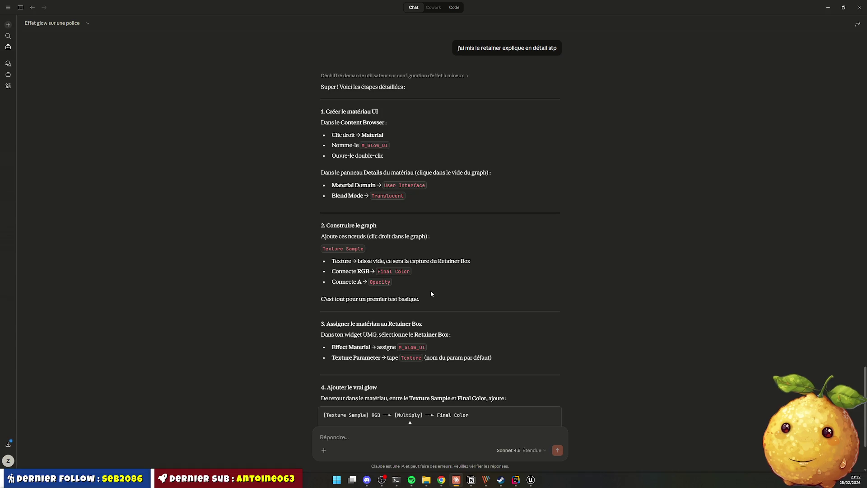
key("alt+Tab")
left_click(52, 25)
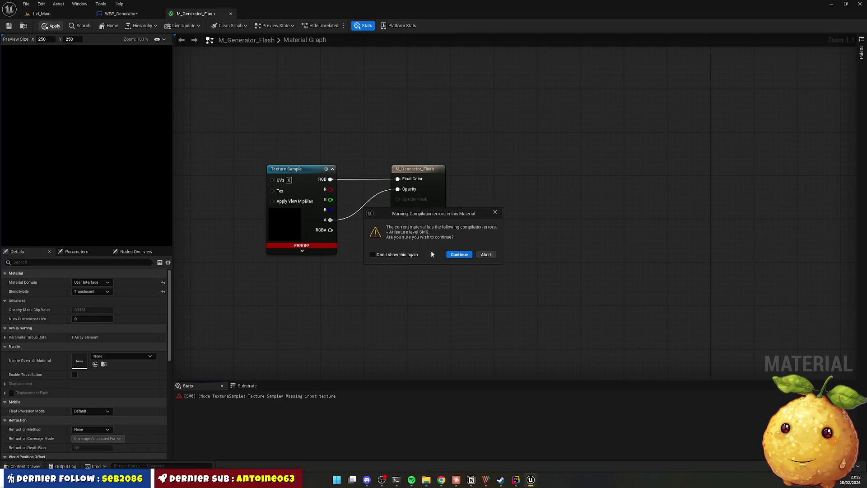
left_click(460, 255)
left_click(299, 229)
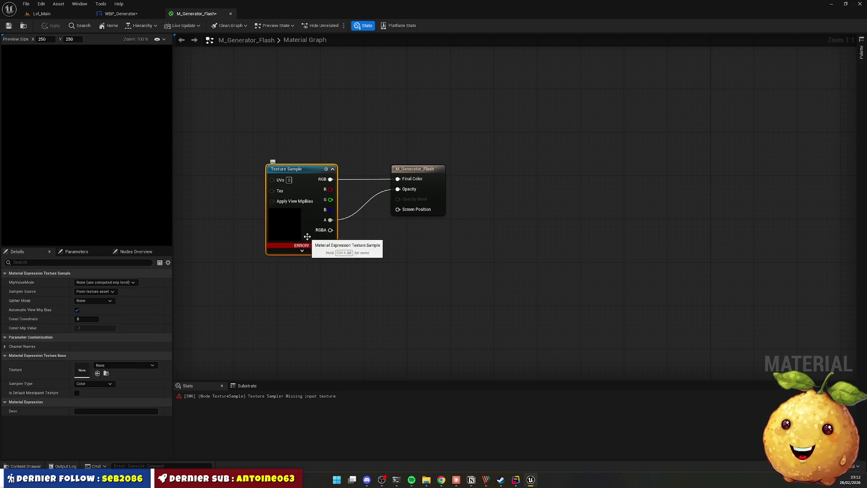
key("alt+Tab")
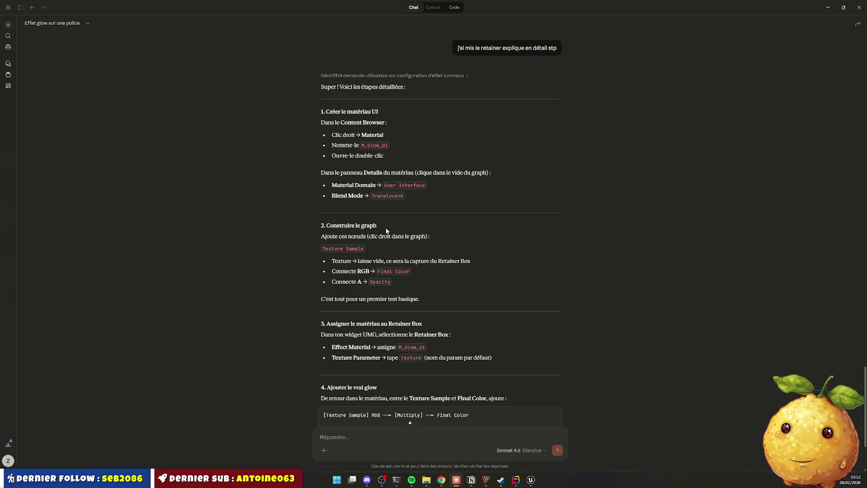
key("alt+Tab")
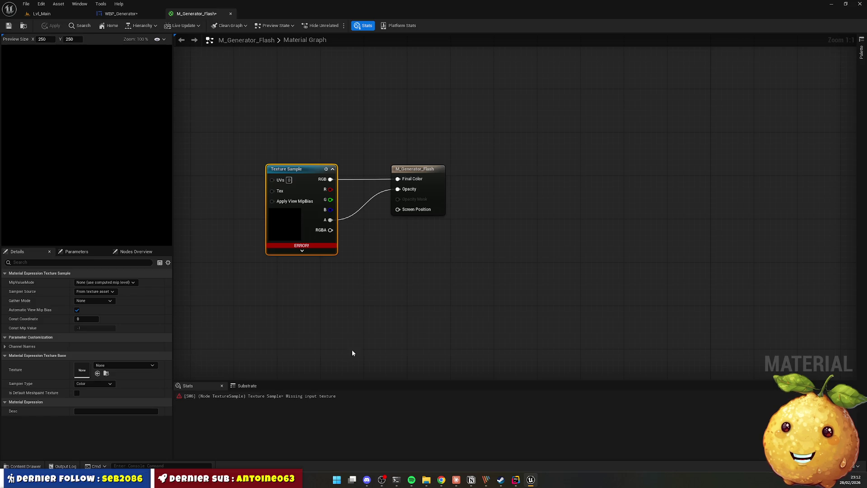
left_click(362, 286)
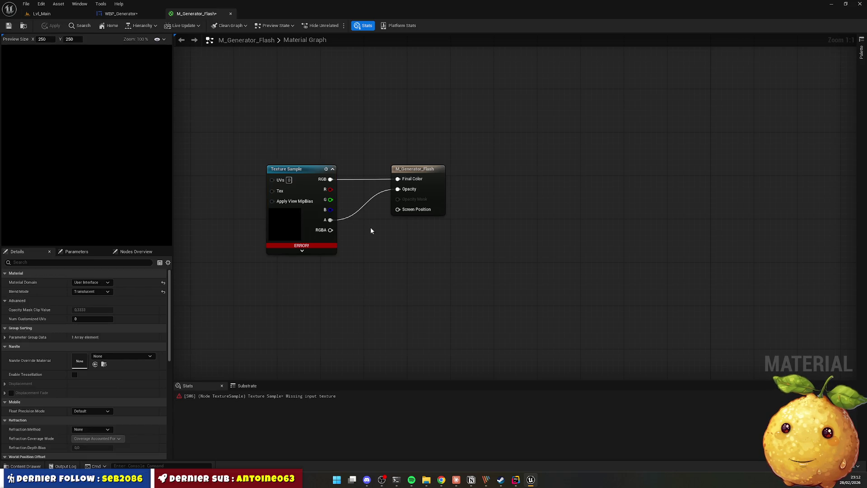
left_click(121, 13)
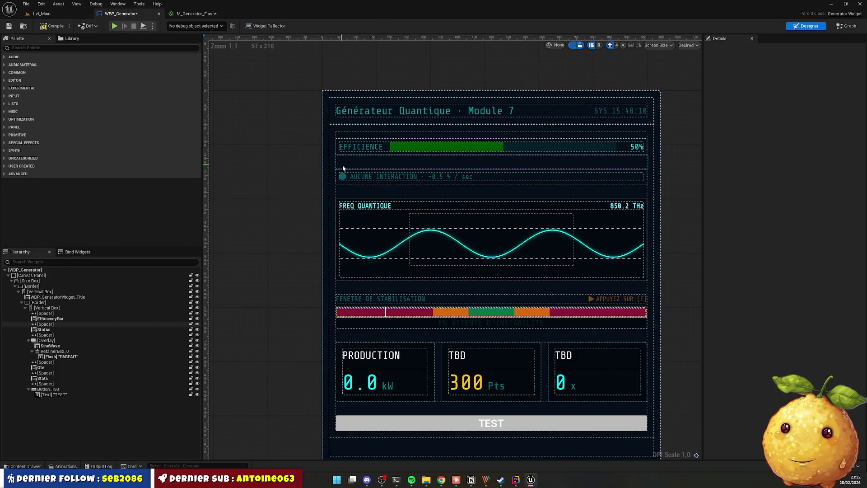
Inspect the Texture Sample's missing input texture error and find 'Texture' in Claude's reply.
left_click(197, 14)
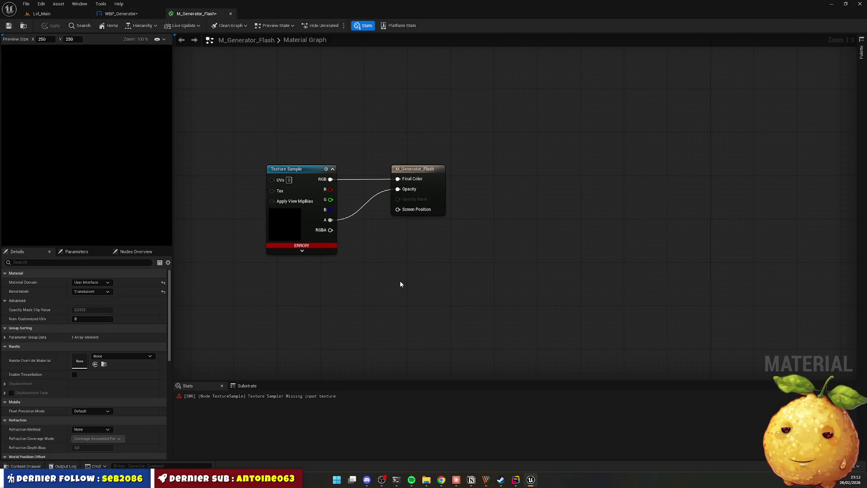
left_click(309, 228)
left_click_drag(231, 141, 469, 251)
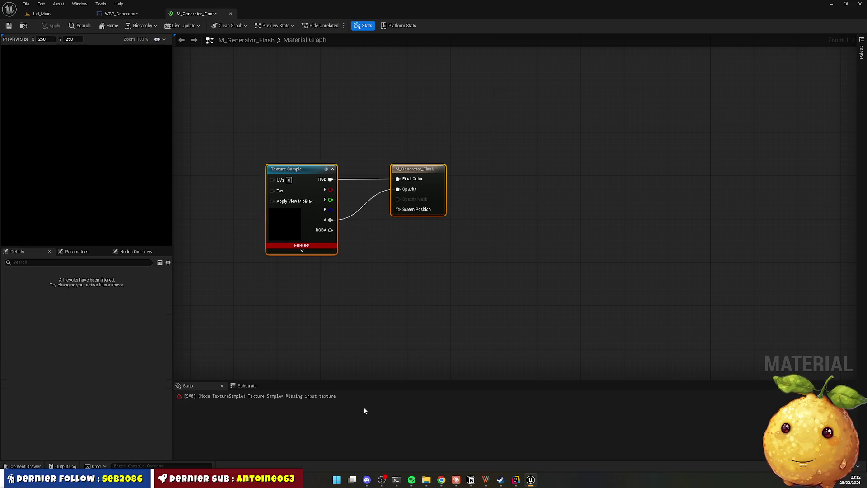
left_click(263, 397)
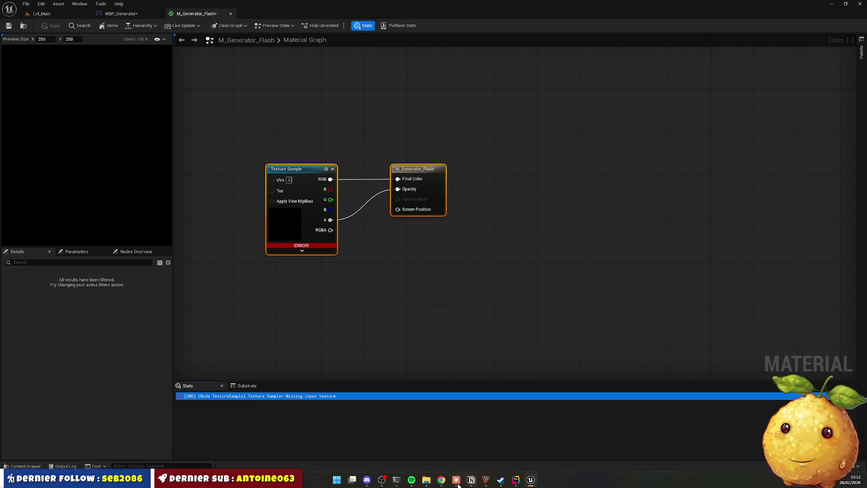
left_click(457, 480)
scroll(426, 398, "down", 2)
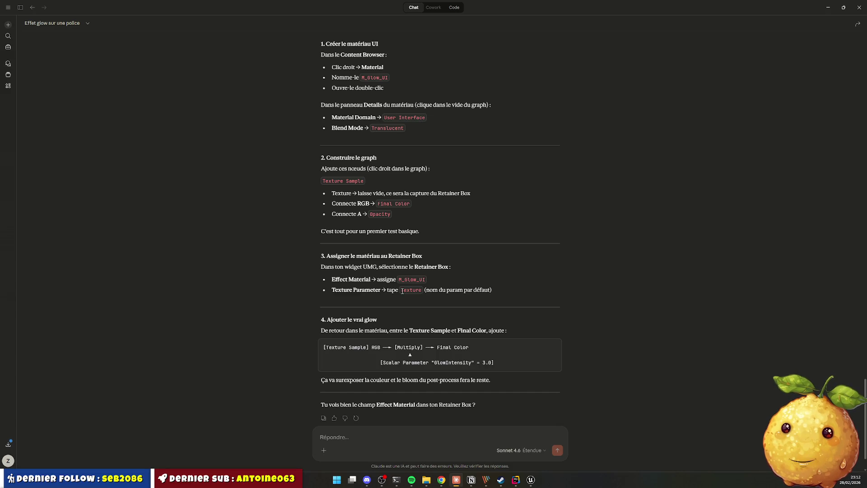
double_click(402, 291)
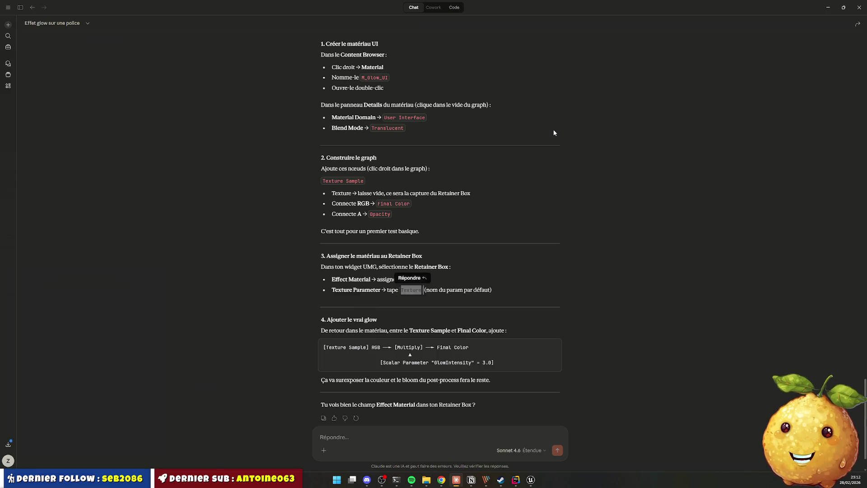
key("alt+Tab")
Select RetainerBox_0, cancel an accidental rename, and filter its Details for 'Texture'.
left_click(120, 14)
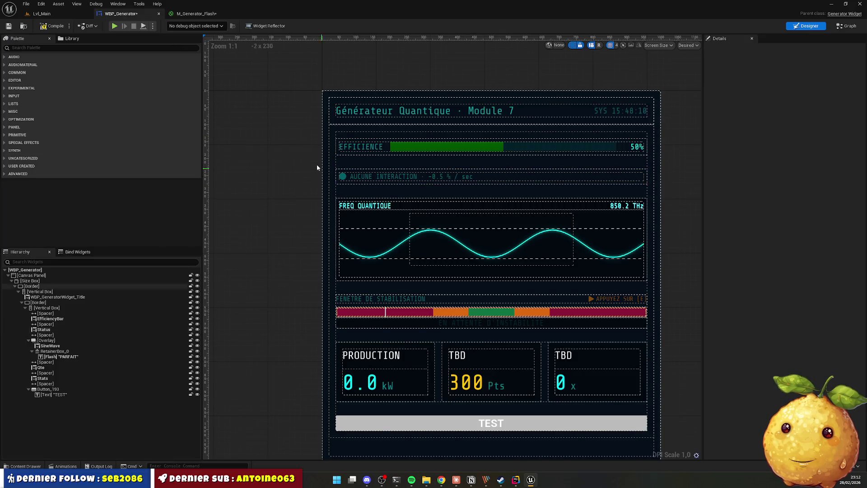
left_click(467, 250)
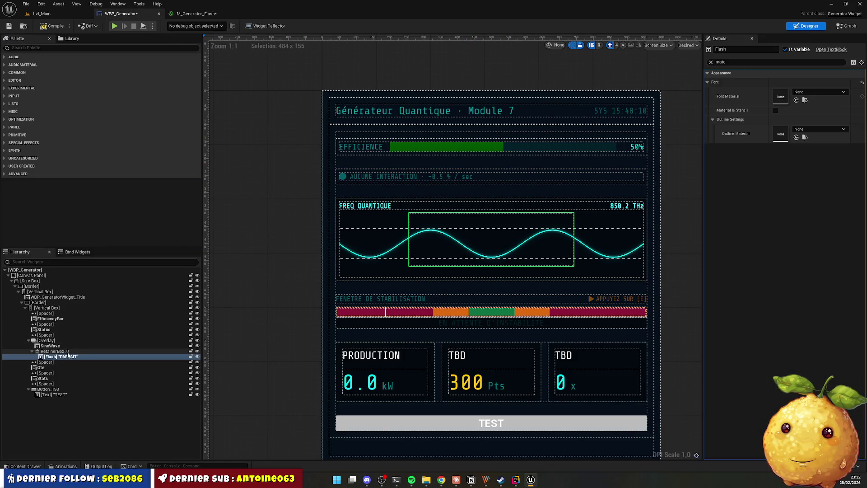
left_click(67, 352)
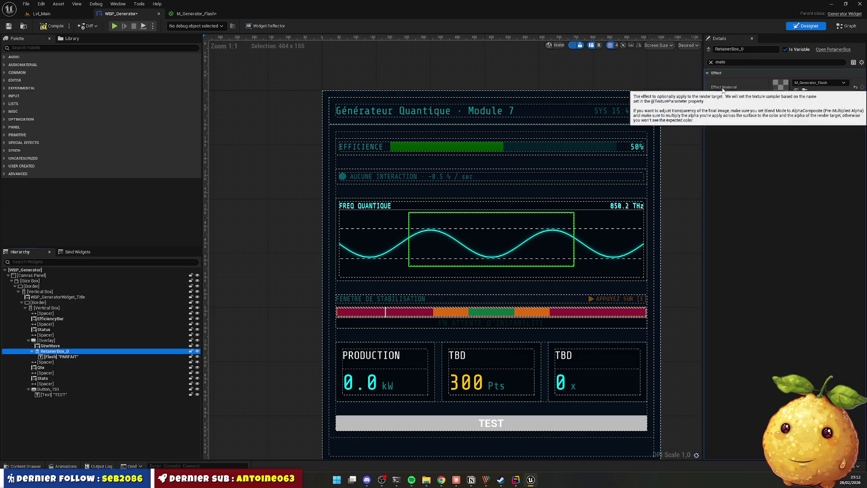
left_click(750, 49)
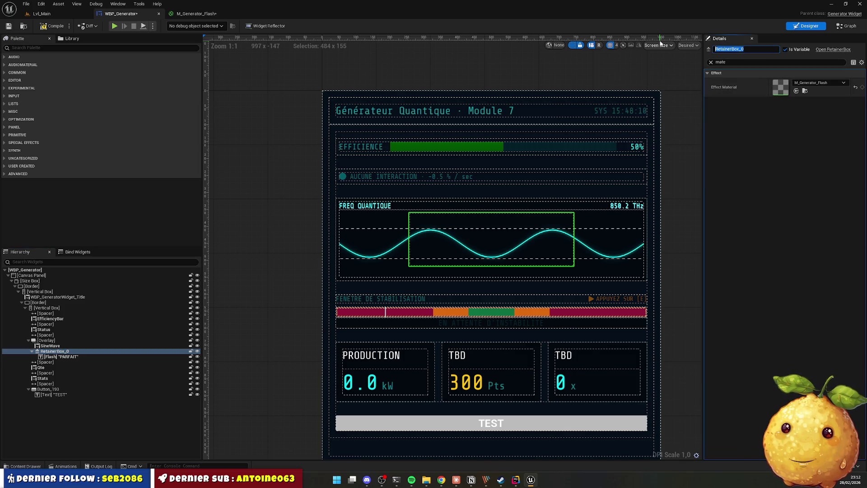
type("texture")
key("BackSpace")
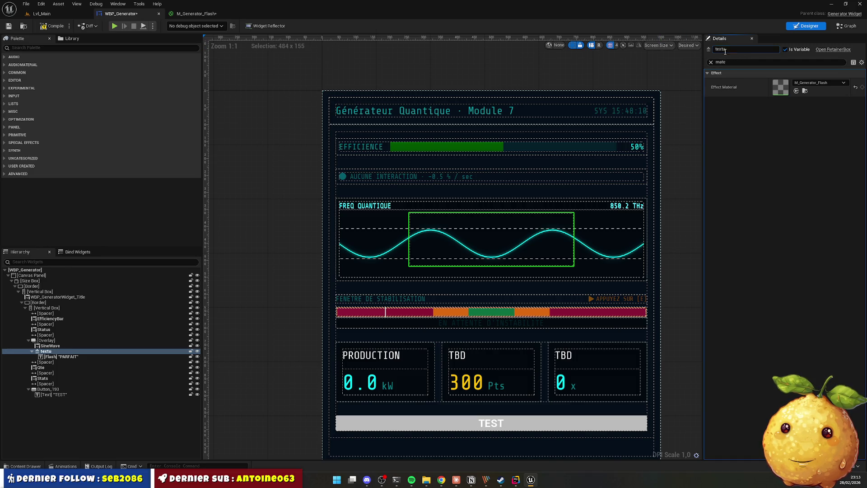
left_click(731, 62)
key("Escape")
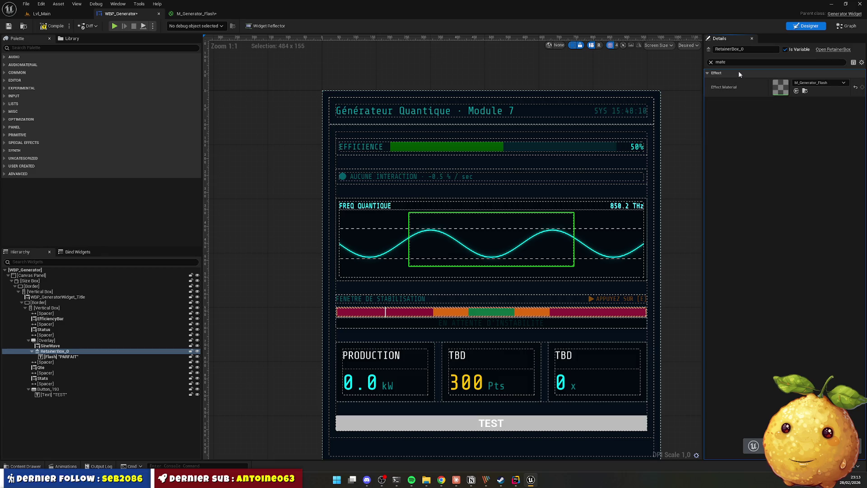
key("ctrl+a")
key("BackSpace")
type("Texture")
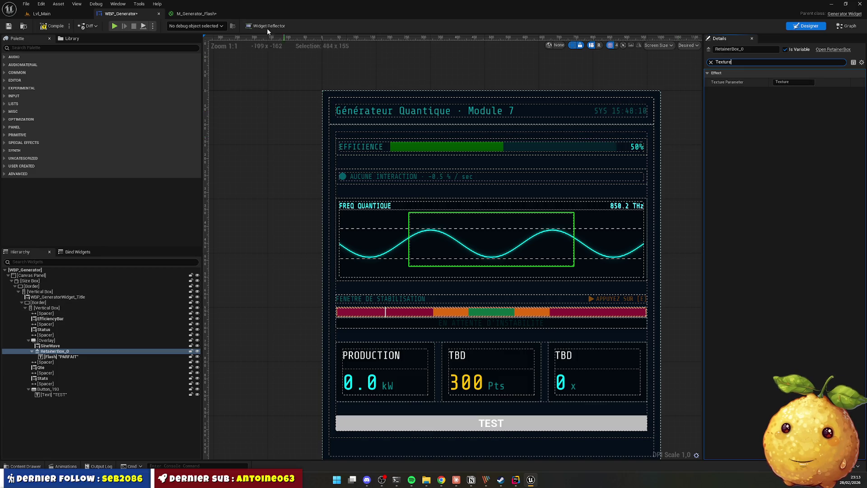
left_click(191, 14)
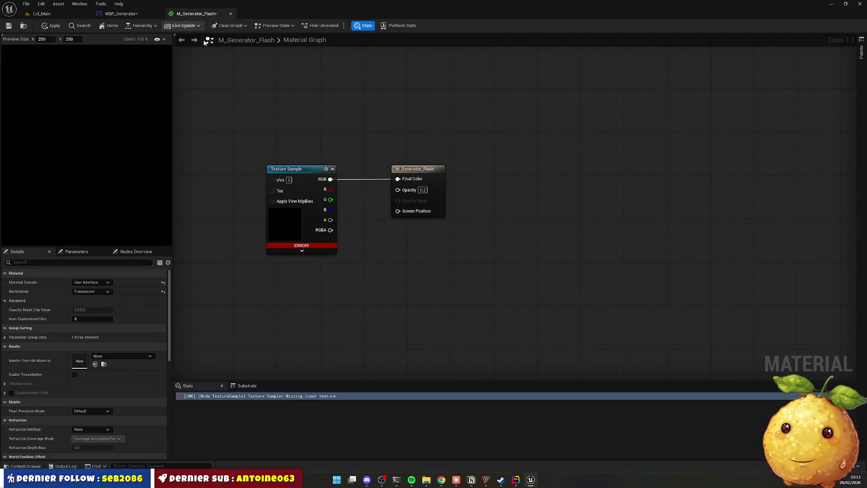
Connect the Texture Sample's RGBA to Opacity and look up the Multiply step in Claude.
left_click_drag(330, 230, 398, 190)
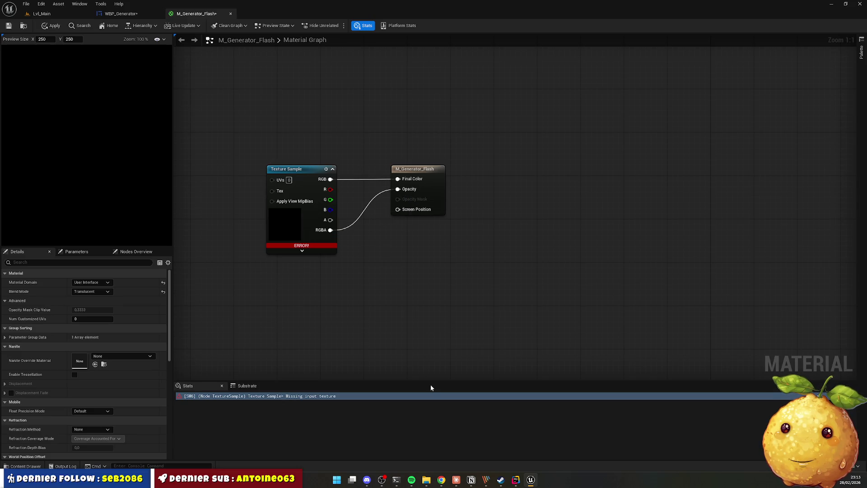
left_click(458, 482)
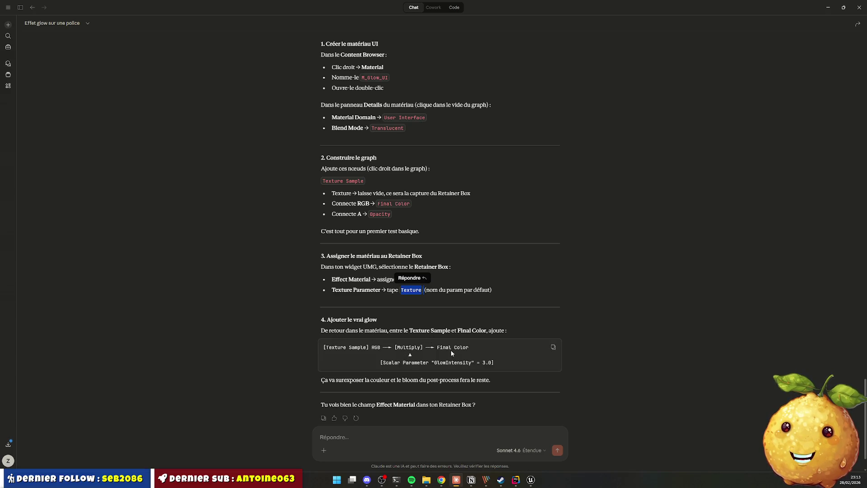
double_click(409, 347)
key("alt+Tab")
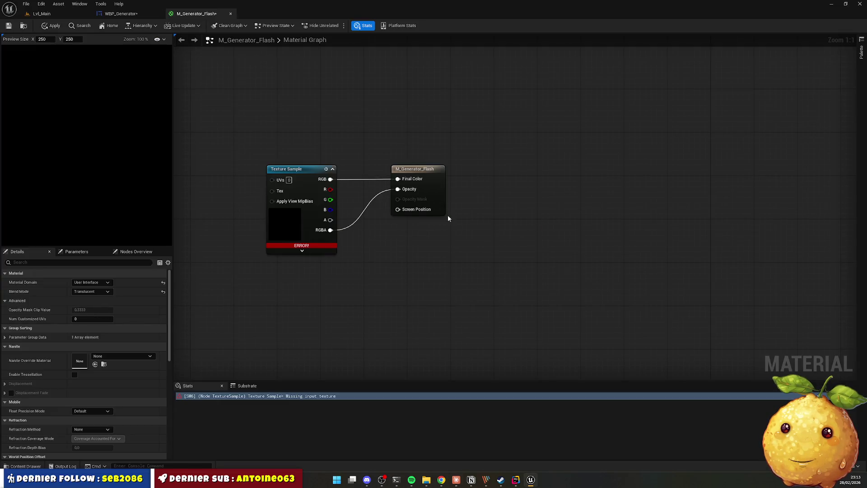
key("alt+Tab")
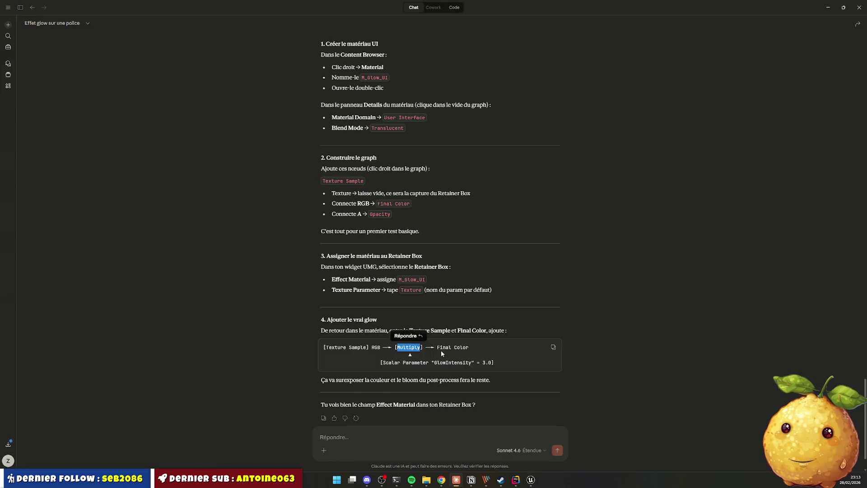
key("alt+Tab")
Route the RGB output through a new Multiply node with B set to 3.0 into Final Color.
left_click_drag(331, 180, 349, 127)
type("multiplk")
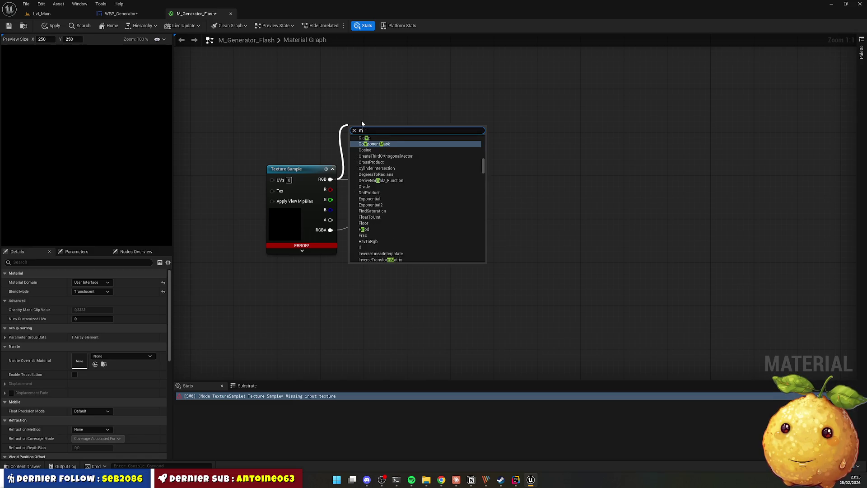
key("BackSpace")
type("y")
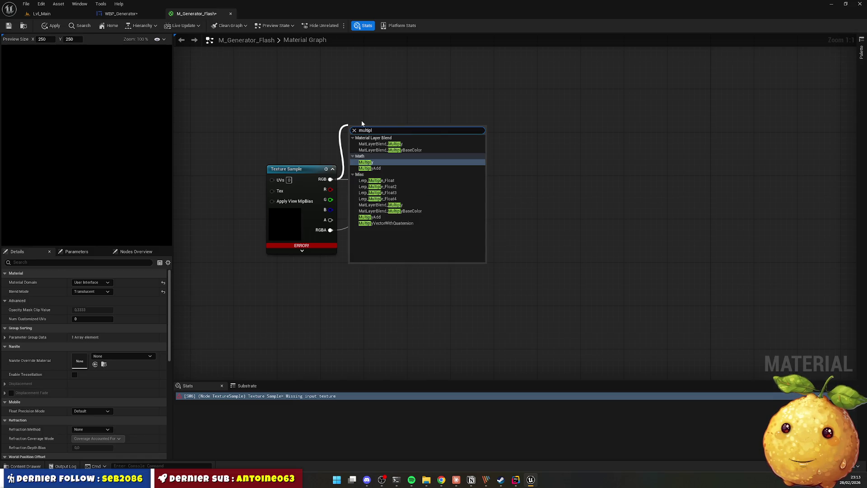
key("Return")
mouse_move(379, 135)
left_mouse_down()
mouse_move(398, 179)
mouse_move(490, 169)
mouse_move(376, 151)
mouse_move(393, 168)
left_mouse_up()
left_click(388, 184)
type("3")
key("Return")
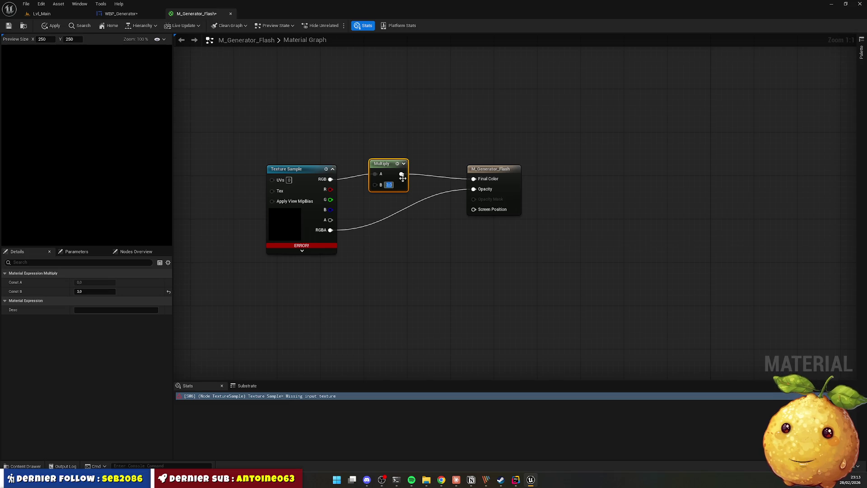
Save M_Generator_Flash, confirming the save warning.
key("ctrl+s")
left_click(464, 255)
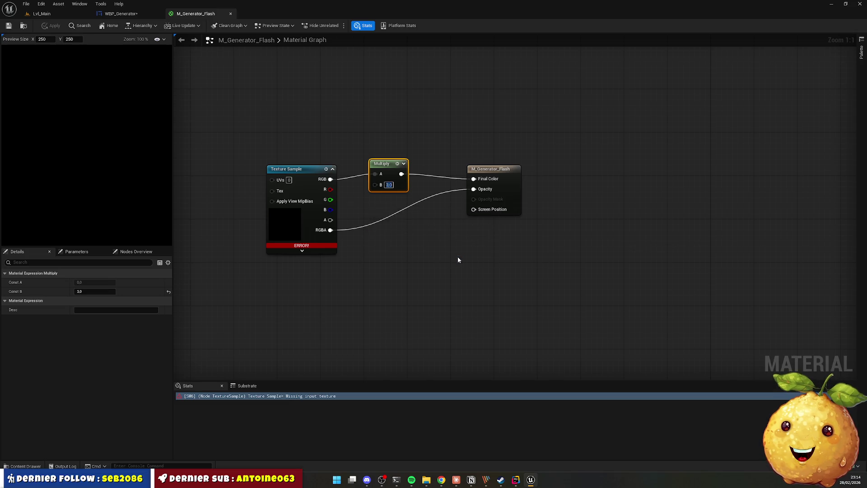
left_click(369, 253)
left_click_drag(233, 212, 291, 199)
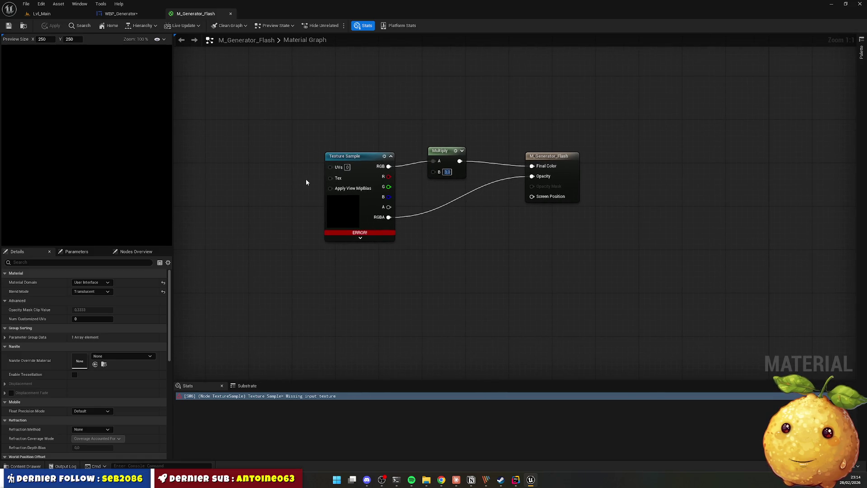
key("alt+Tab")
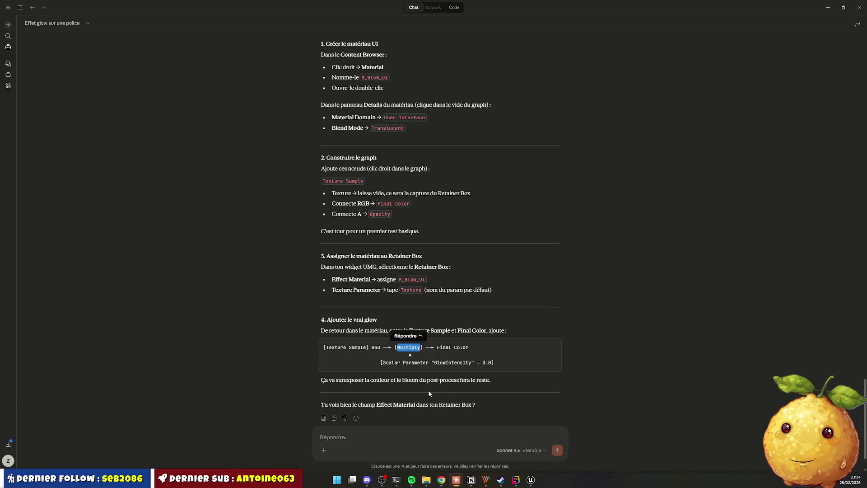
Copy the three material nodes and paste them to Claude to diagnose the missing texture error.
scroll(428, 389, "down", 1)
key("alt+Tab")
mouse_move(291, 115)
left_mouse_down()
mouse_move(345, 181)
mouse_move(536, 324)
left_mouse_up()
key("alt+Tab")
key("ctrl+v")
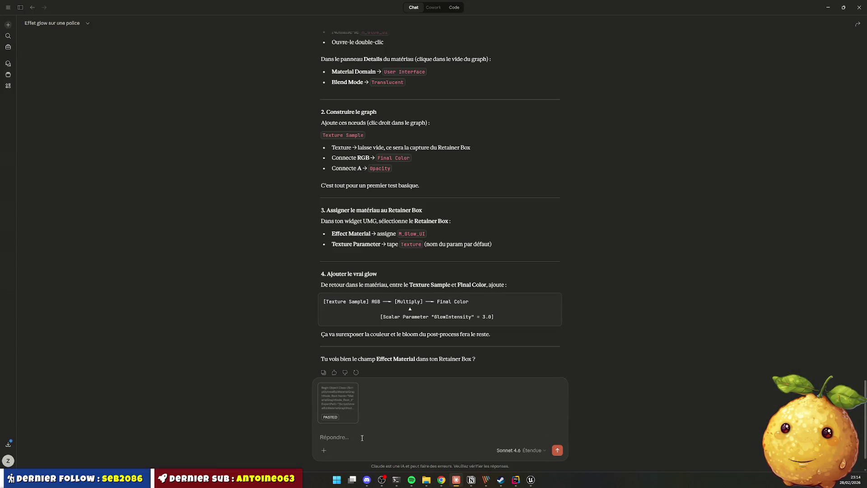
key("Return")
scroll(479, 217, "up", 4)
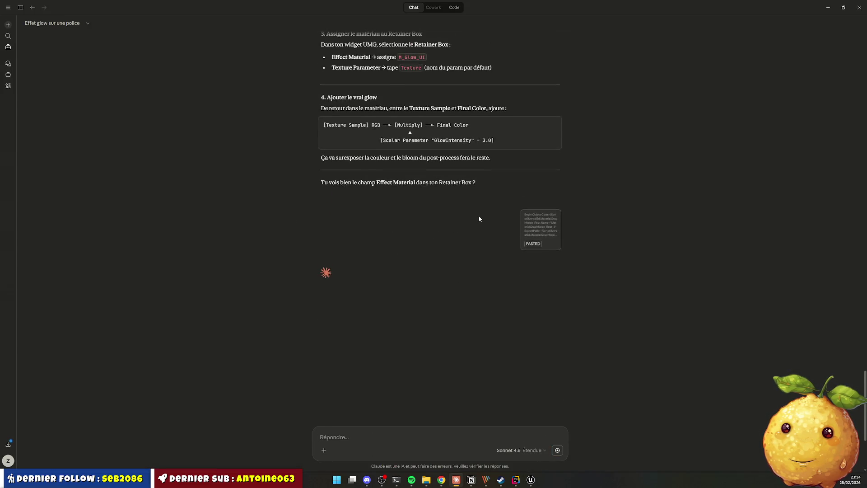
scroll(410, 164, "up", 1)
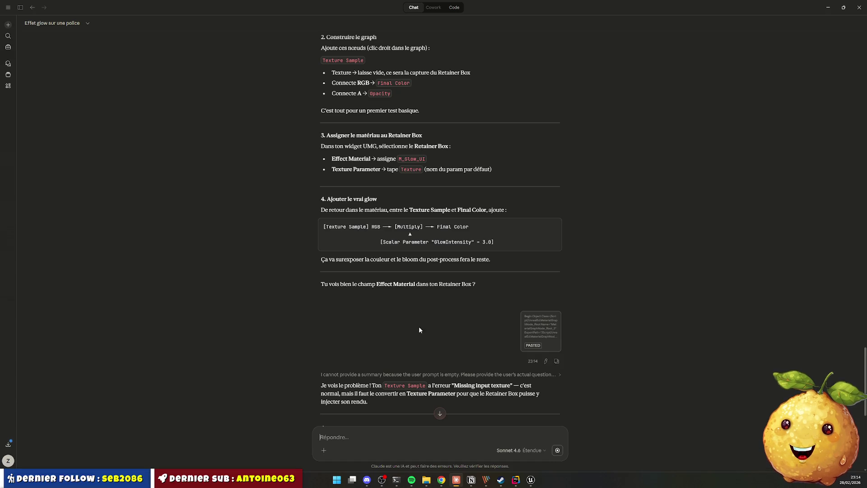
key("alt+Tab")
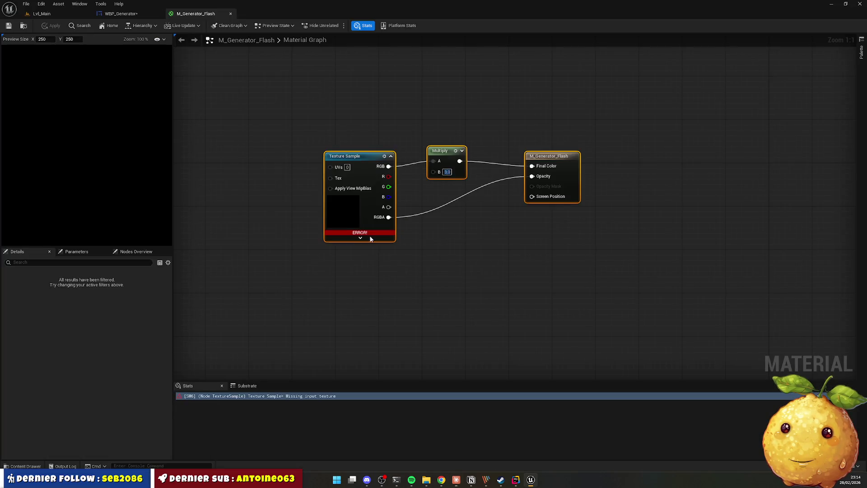
Convert the Texture Sample into a Texture Object and wire it into Multiply's A input.
right_click(355, 159)
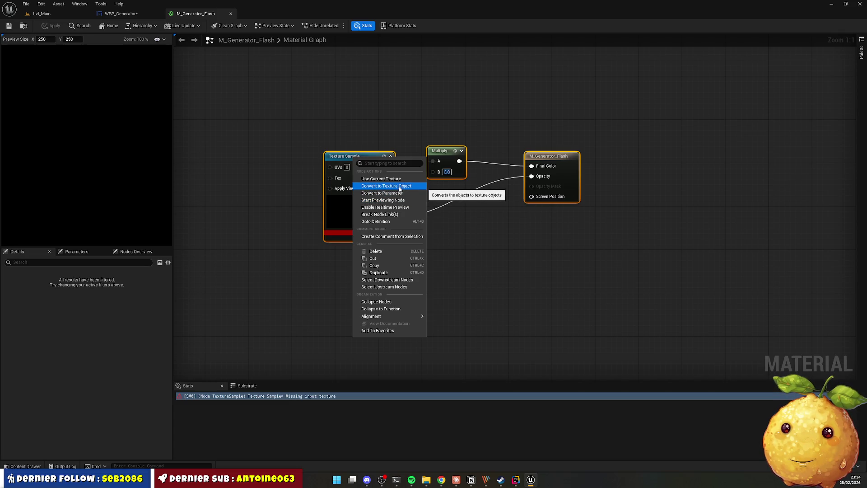
key("Escape")
key("alt+Tab")
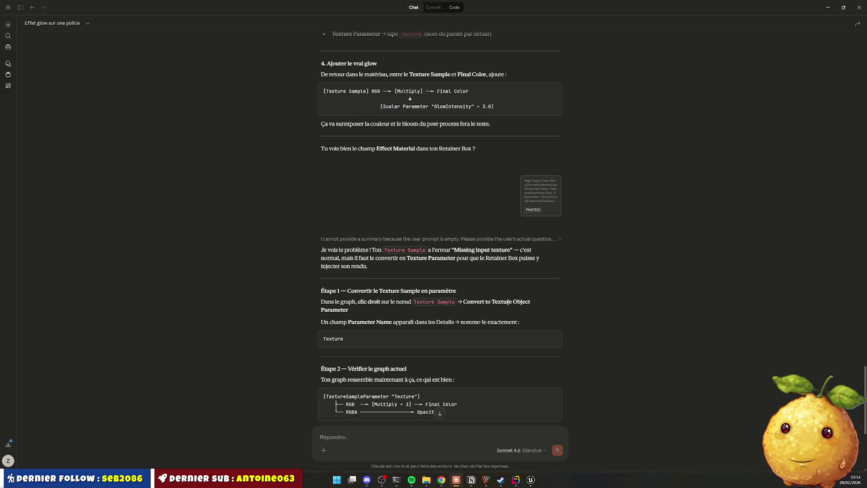
key("alt+Tab")
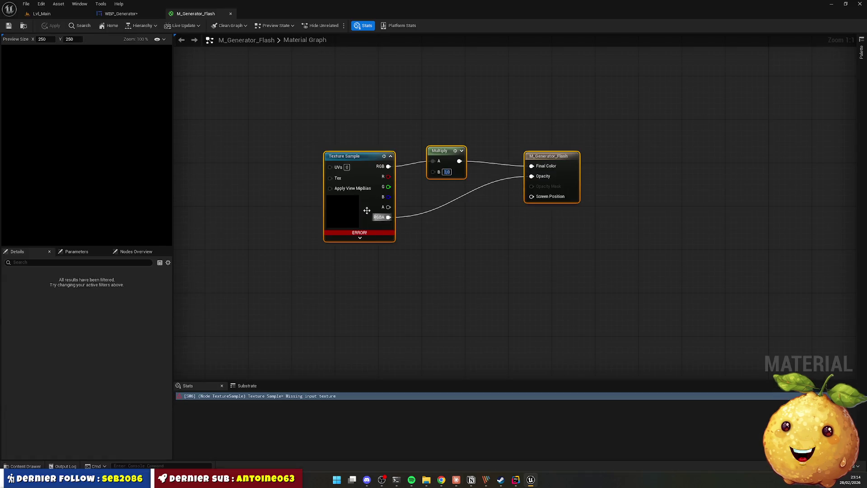
right_click(345, 163)
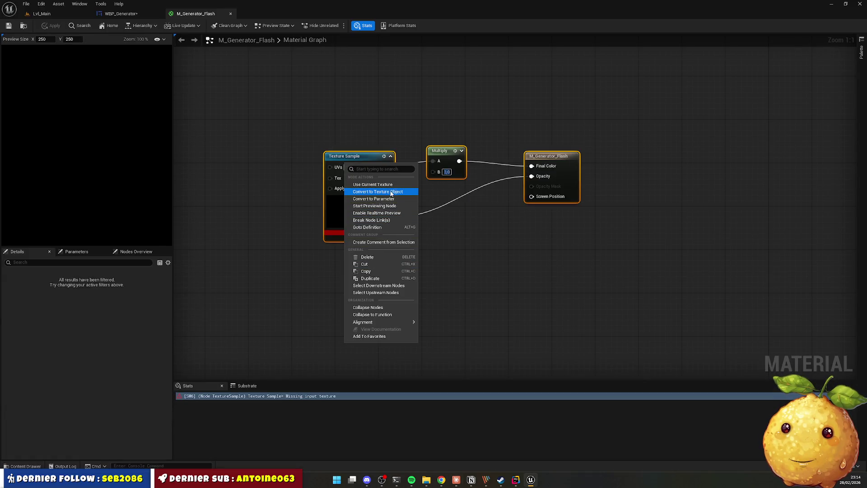
left_click(375, 191)
mouse_move(388, 178)
left_mouse_down()
mouse_move(372, 178)
mouse_move(456, 154)
left_mouse_up()
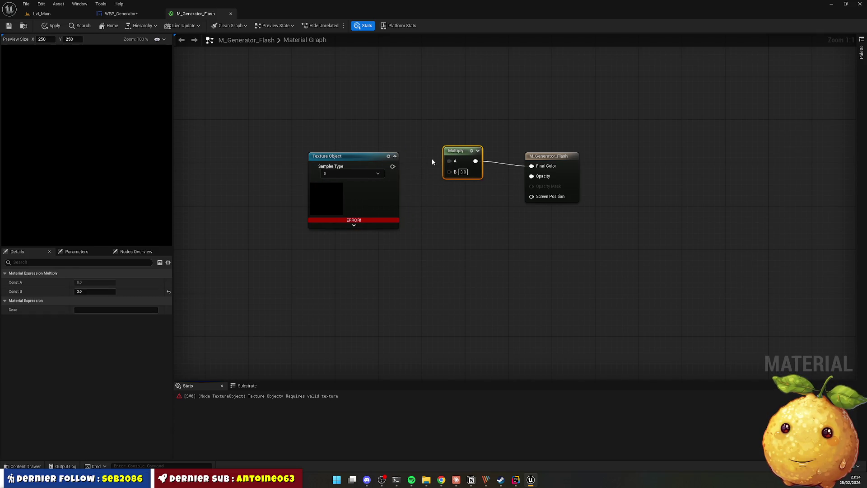
Review the Texture Object node's sampler type choices, then bring Claude's chat back up.
left_click(350, 174)
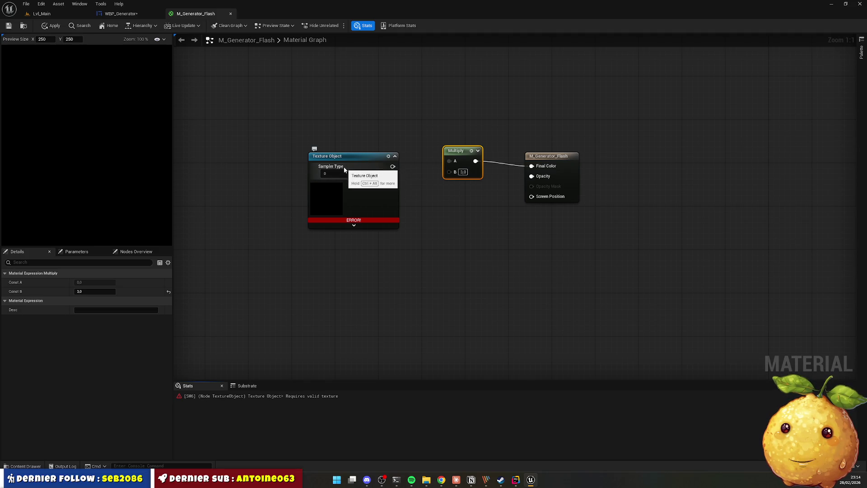
left_click(351, 181)
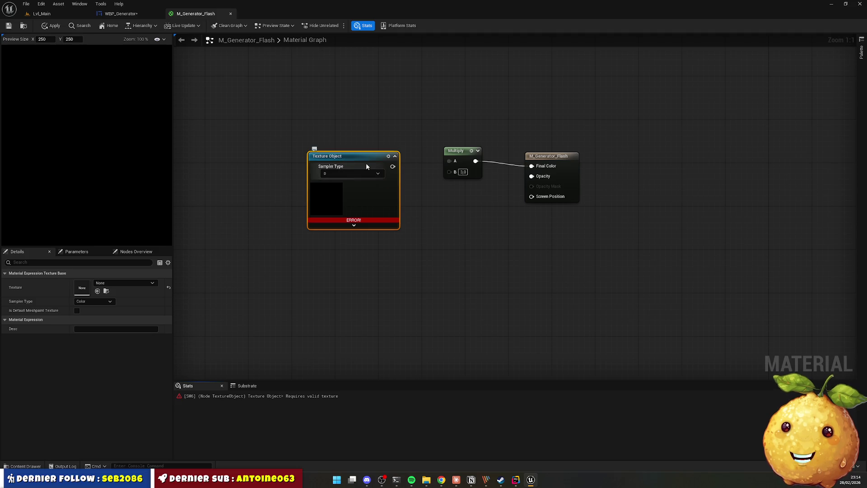
left_click(357, 176)
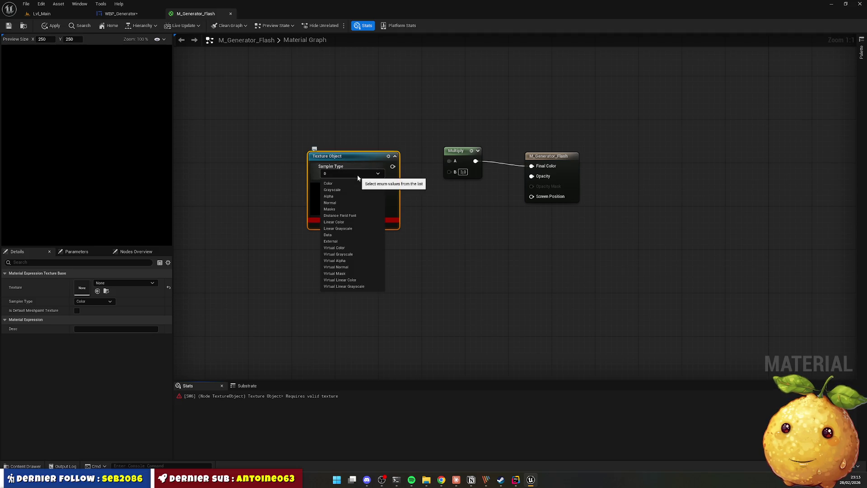
key("alt+Tab")
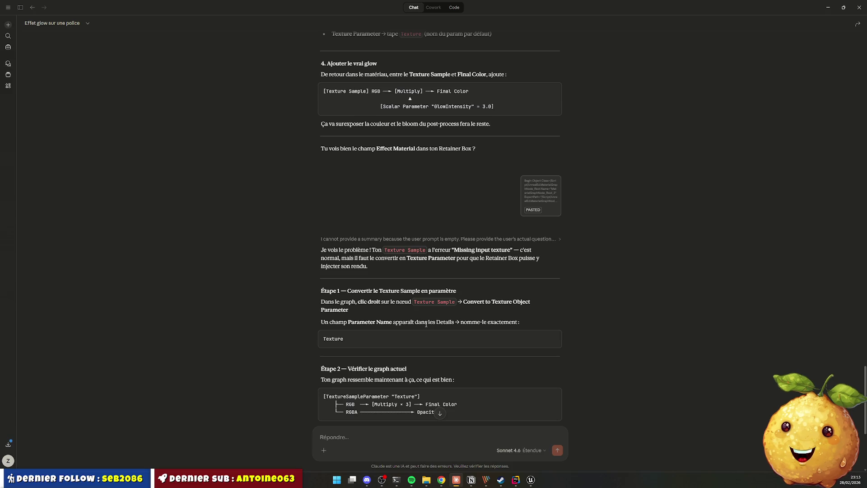
After reading Claude's Step 1 texture-conversion instructions, return to the Unreal material graph.
key("alt+Tab")
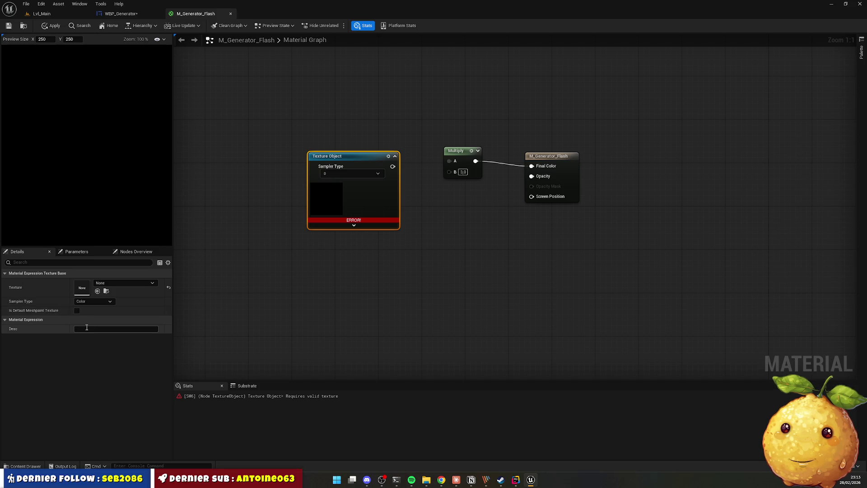
Delete the erroring Texture Object node and add a fresh Texture Sample node.
left_click(397, 280)
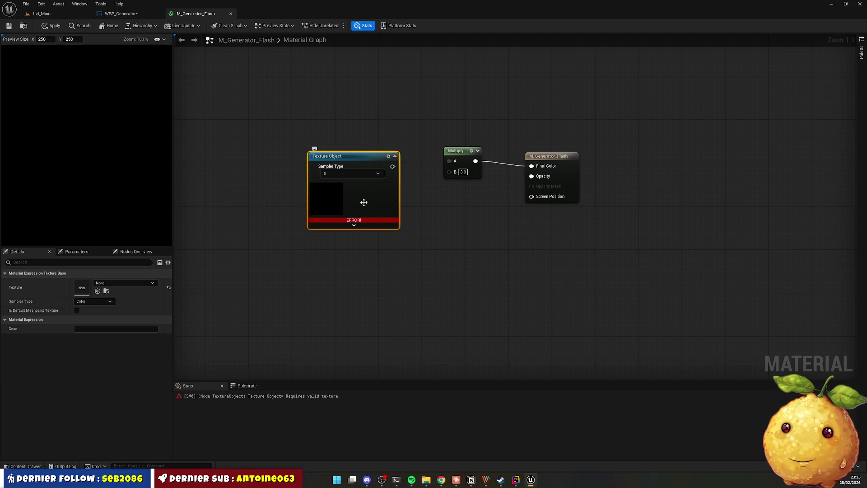
left_click(362, 196)
key("Delete")
right_click(322, 166)
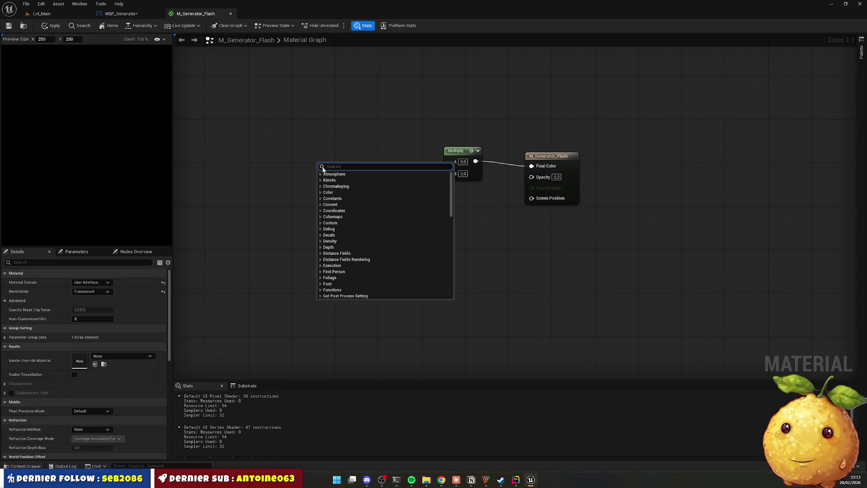
type("texture")
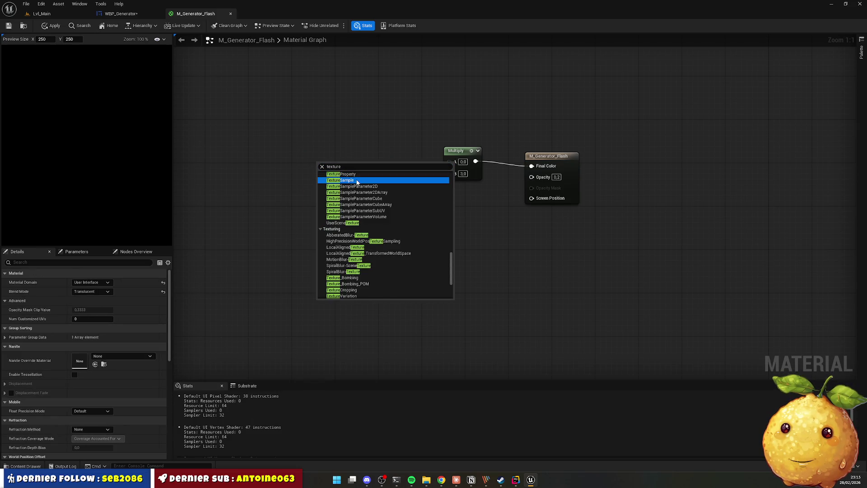
left_click(356, 180)
Convert the new Texture Sample to a Texture Object, wire it to Multiply's A, and return to Claude.
right_click(354, 168)
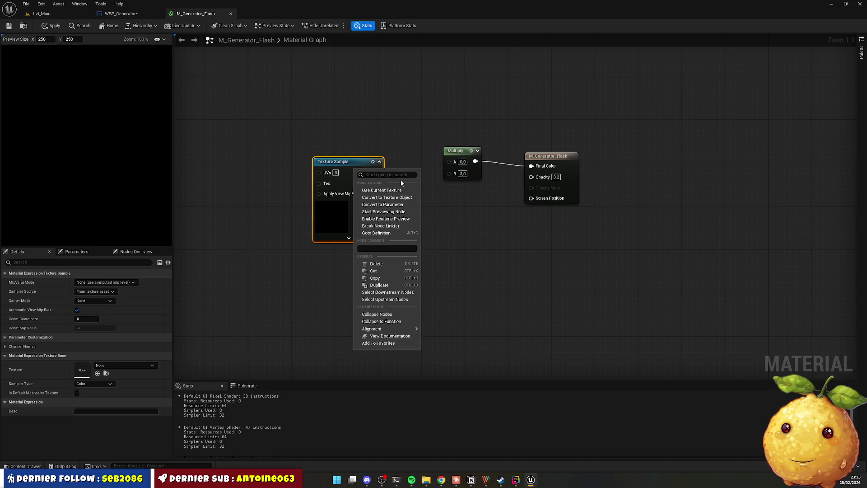
left_click(402, 198)
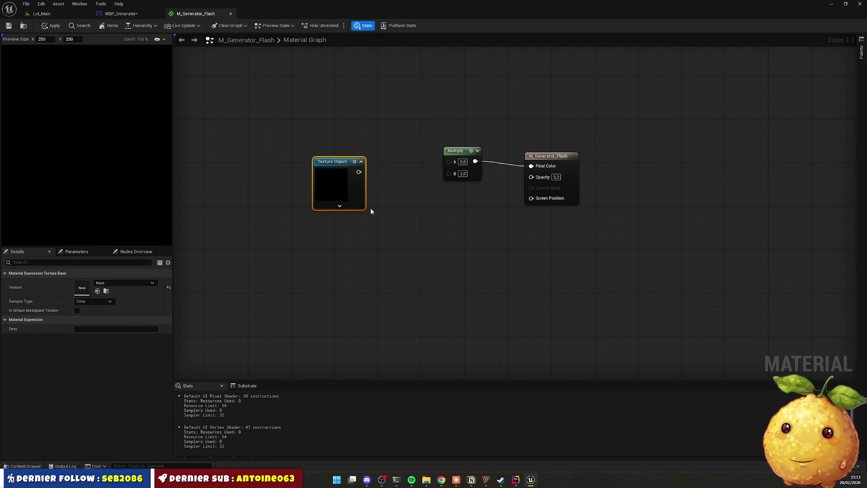
left_click(340, 206)
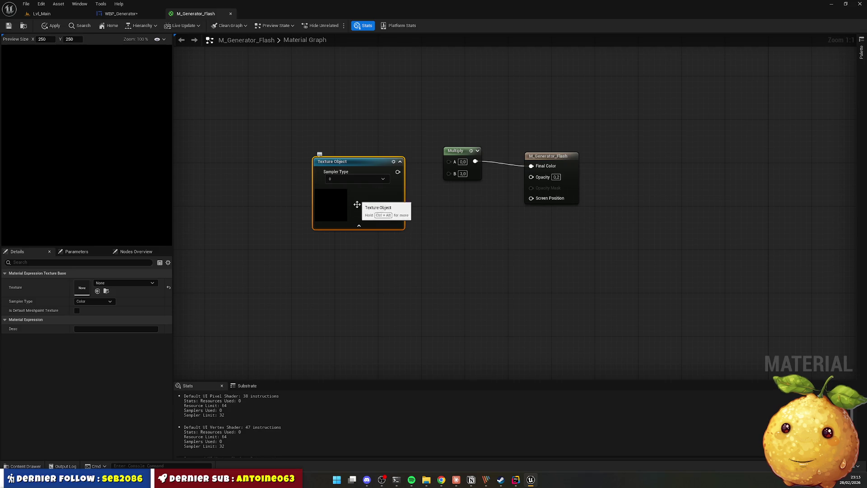
left_click(359, 225)
left_click_drag(359, 172, 448, 161)
left_click(419, 179)
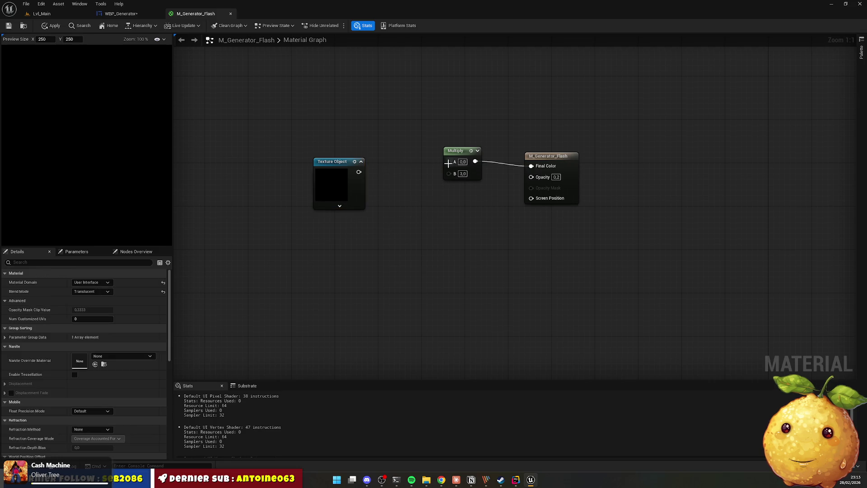
key("alt+Tab")
scroll(372, 336, "down", 3)
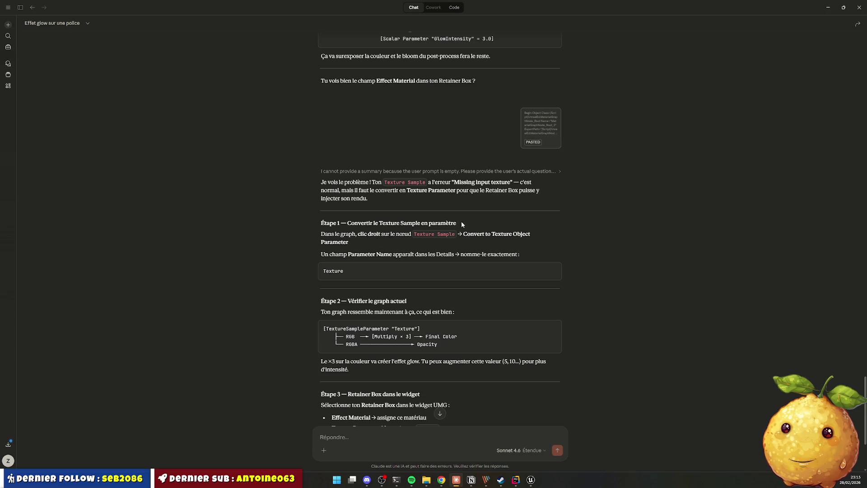
Quote Claude's Parameter Name line and reply 'non' to ask for another workaround.
triple_click(368, 255)
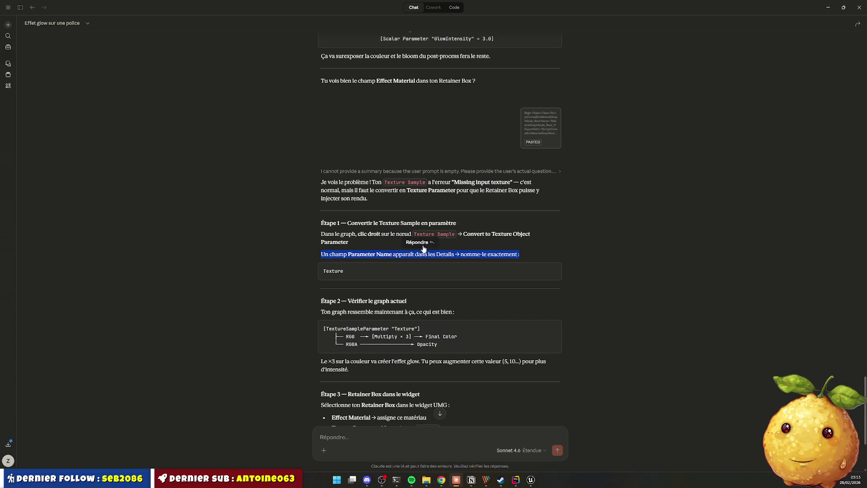
left_click(418, 243)
type("non")
key("Return")
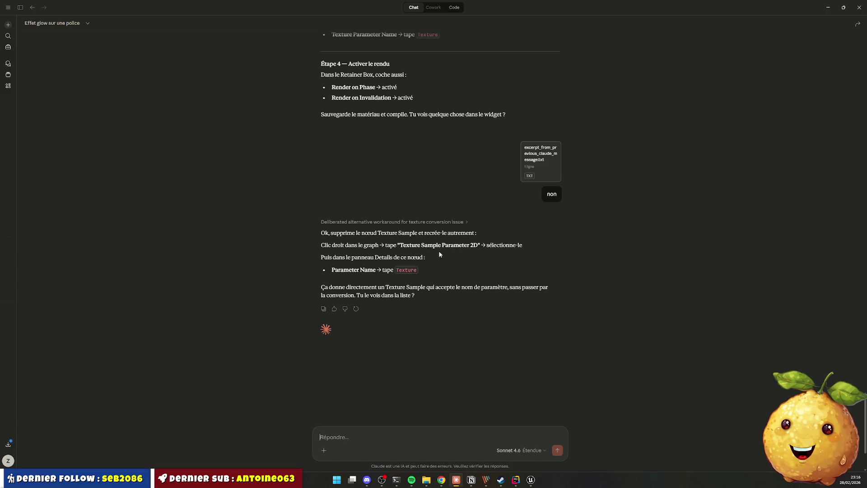
In WBP_Generator, set the Retainer Box's Texture Parameter to 'Texture'.
key("alt+Tab")
left_click(122, 13)
left_click(805, 82)
type("Texture")
key("Return")
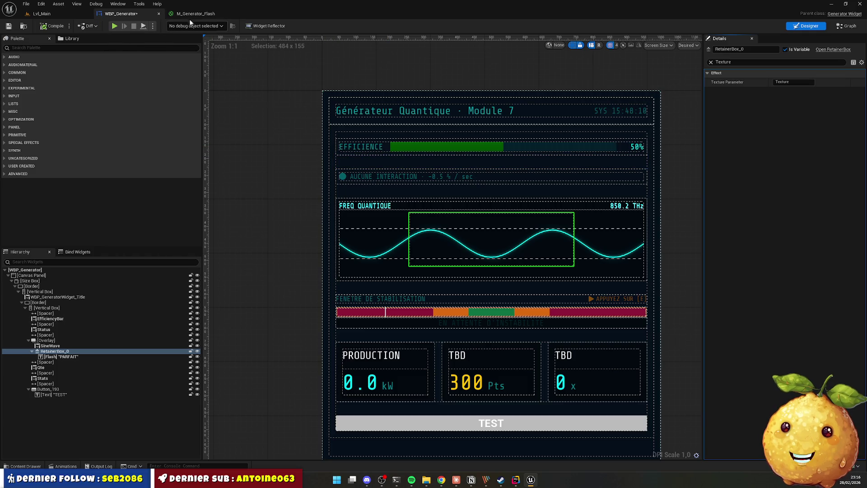
Check the Texture parameter node in the M_Generator_Flash graph, then switch back to Claude.
left_click(195, 13)
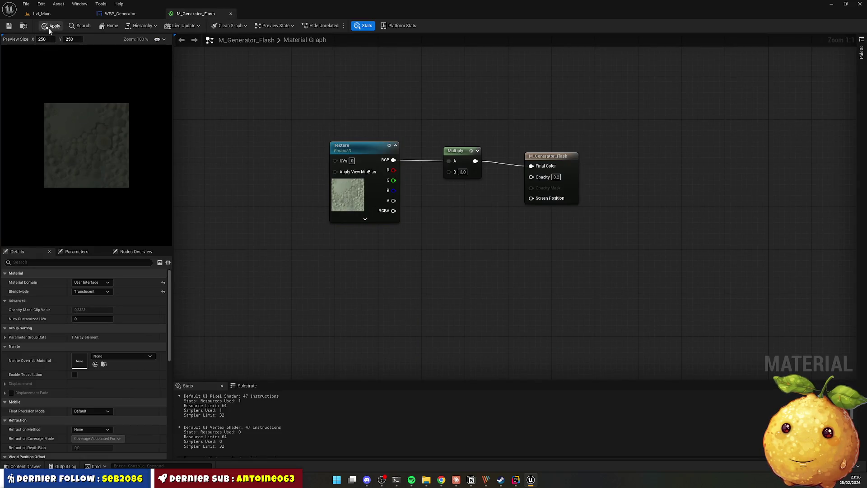
key("alt+Tab")
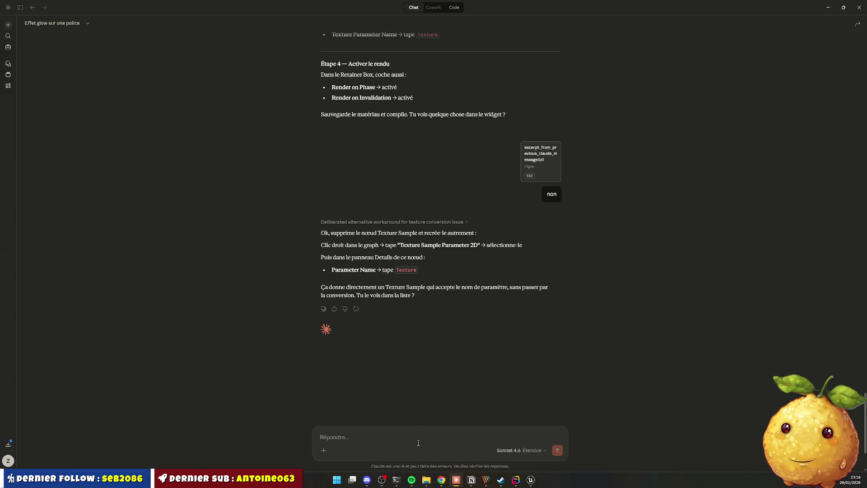
Send Claude 'oui c'est bon' with the copied Texture node from M_Generator_Flash pasted in.
type("oui c'est bo")
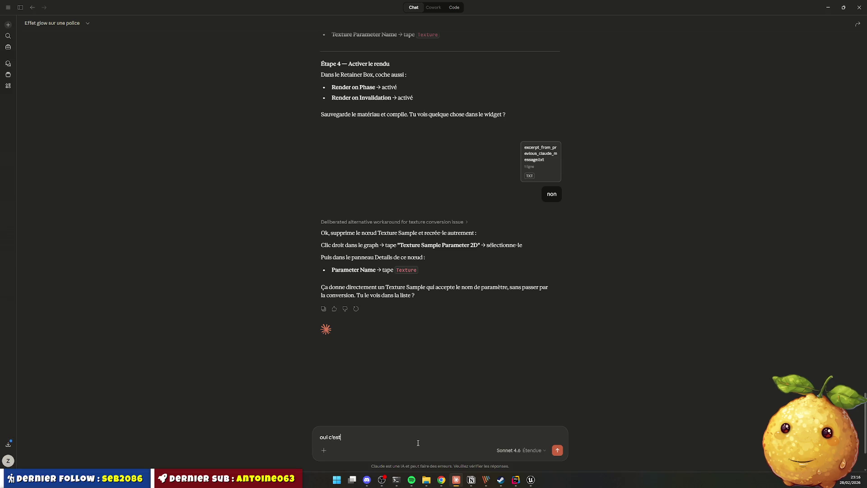
key("shift+Return")
key("shift+Return")
key("alt+Tab")
left_click_drag(310, 127, 404, 219)
key("ctrl+c")
key("alt+Tab")
key("ctrl+v")
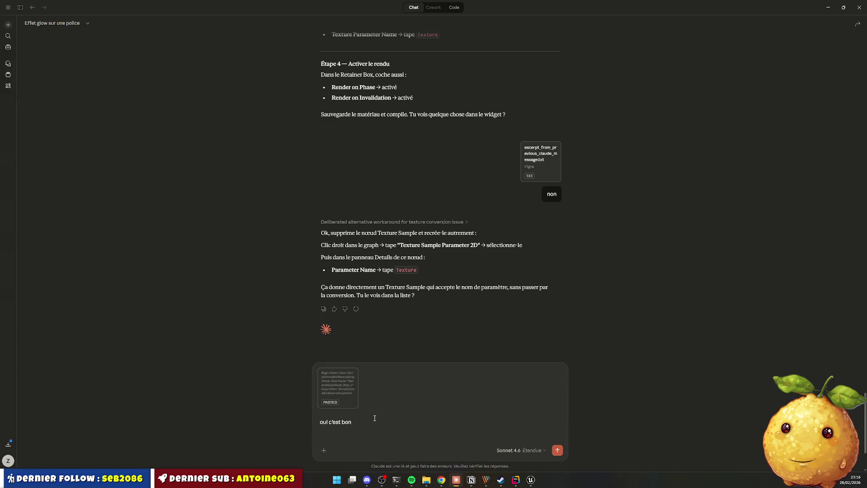
key("Return")
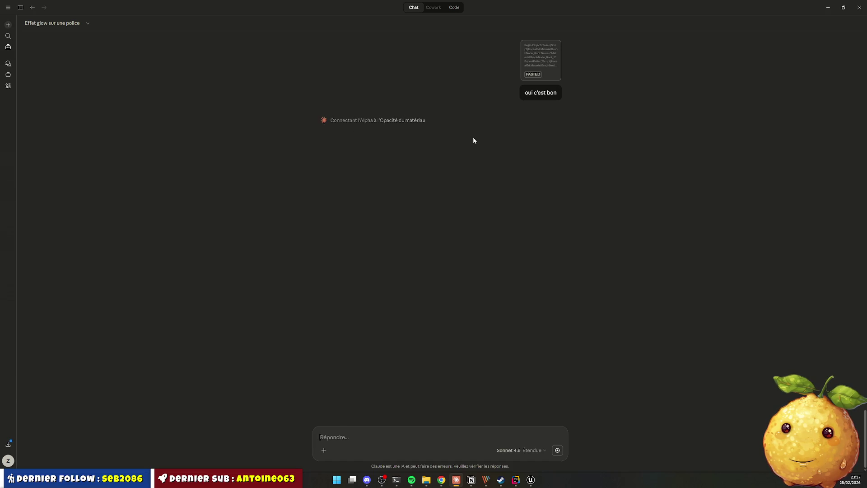
key("alt+Tab")
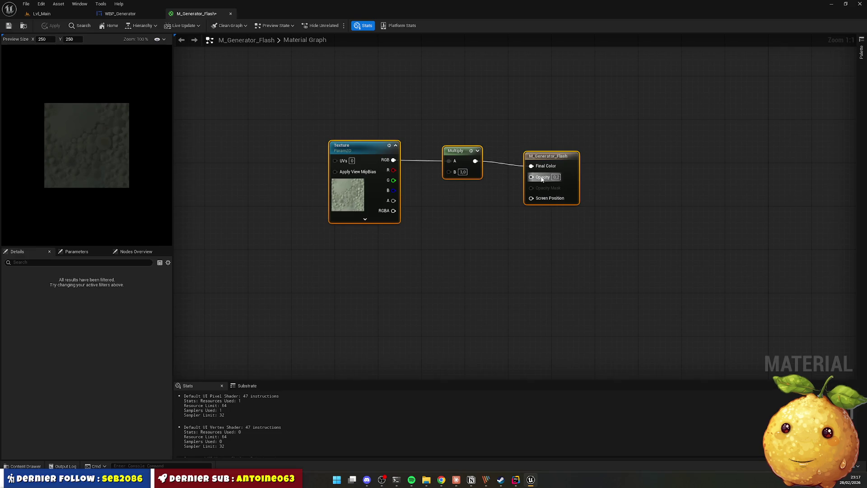
Set the material output's Opacity to 1.0 and save M_Generator_Flash.
left_click(556, 177)
type("1")
key("Return")
key("ctrl+s")
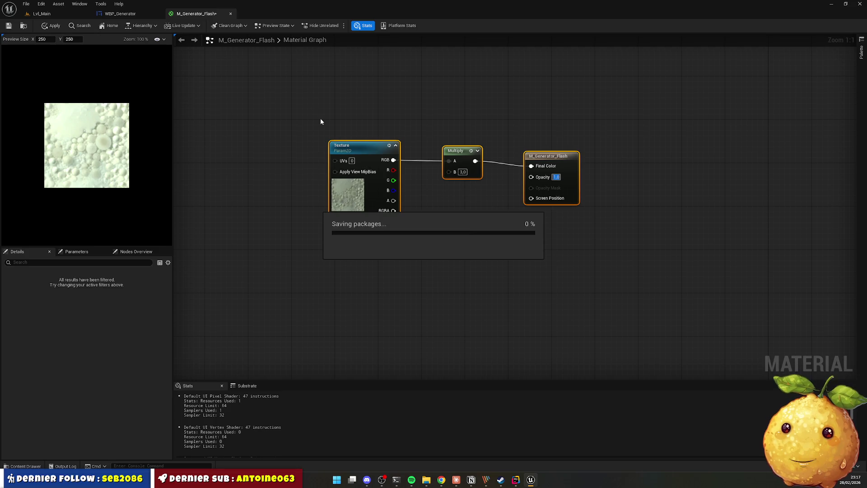
In WBP_Generator, clear the Details filter and expand all categories, then consult Claude.
left_click(121, 15)
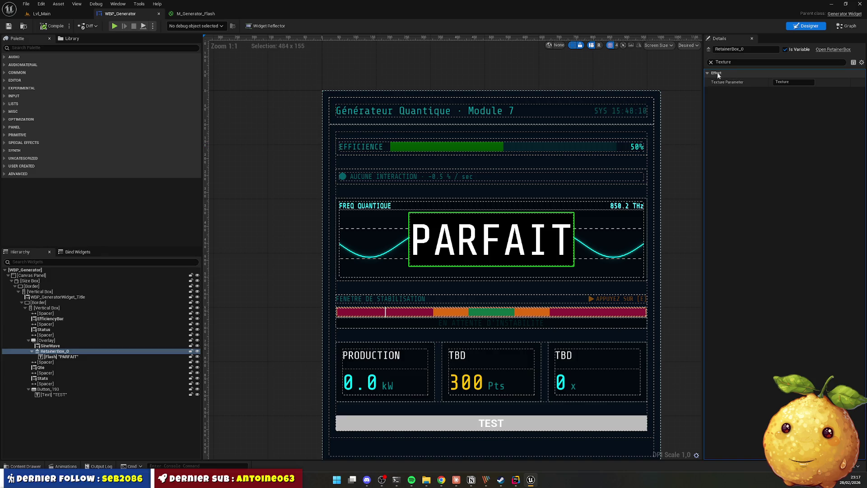
left_click(712, 62)
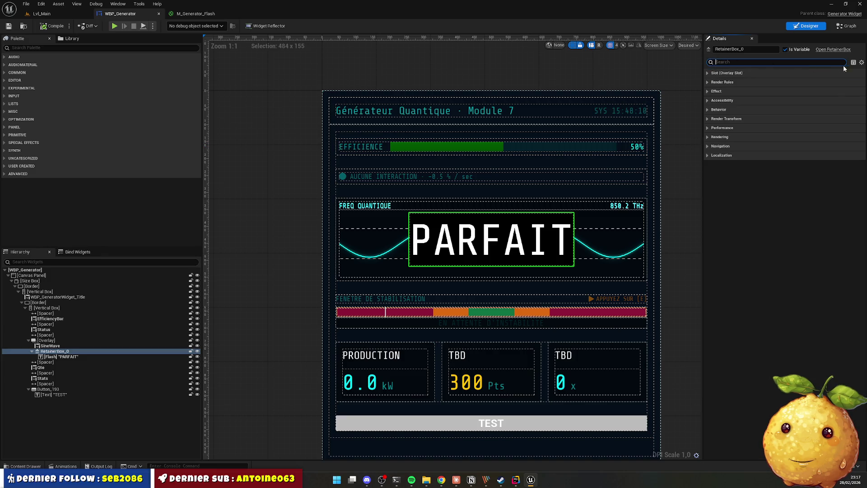
left_click(862, 62)
left_click(809, 126)
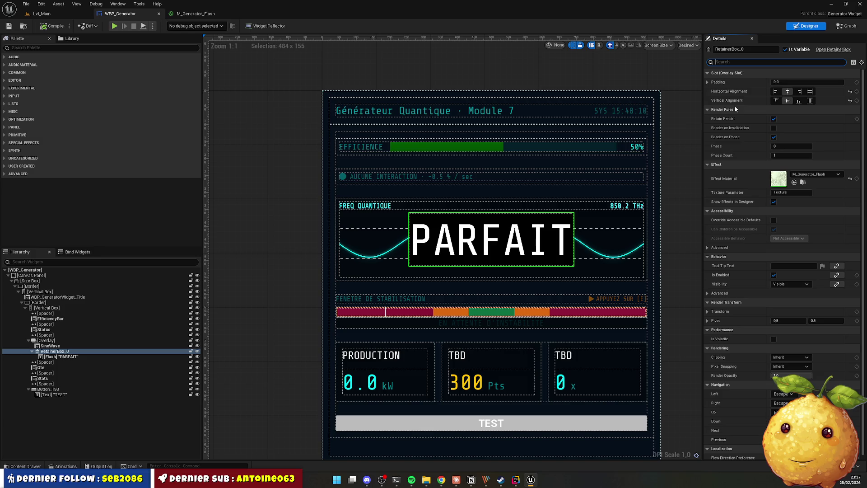
key("alt+Tab")
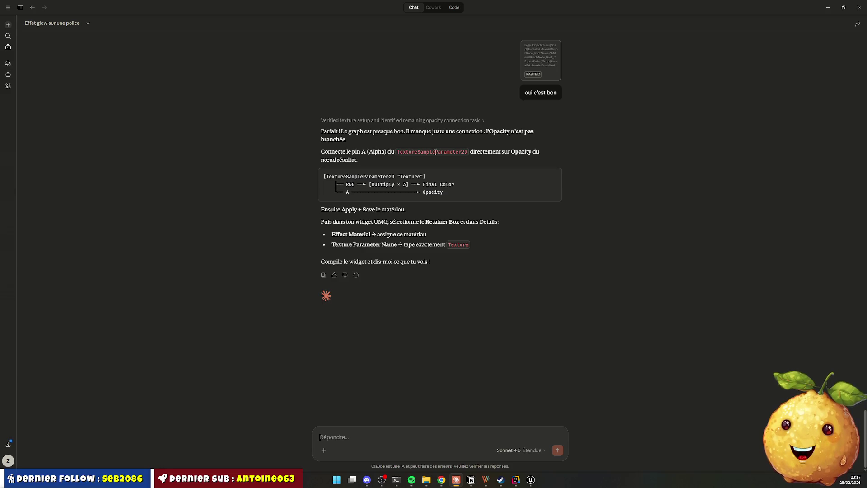
key("alt+Tab")
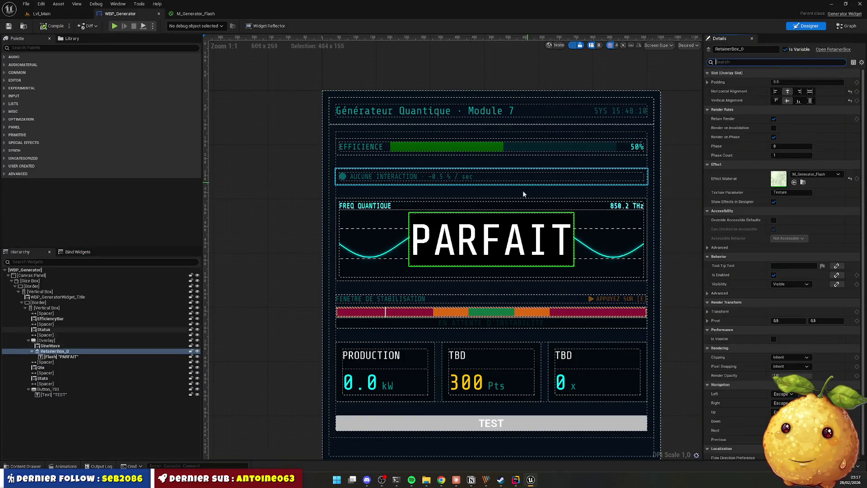
left_click(195, 13)
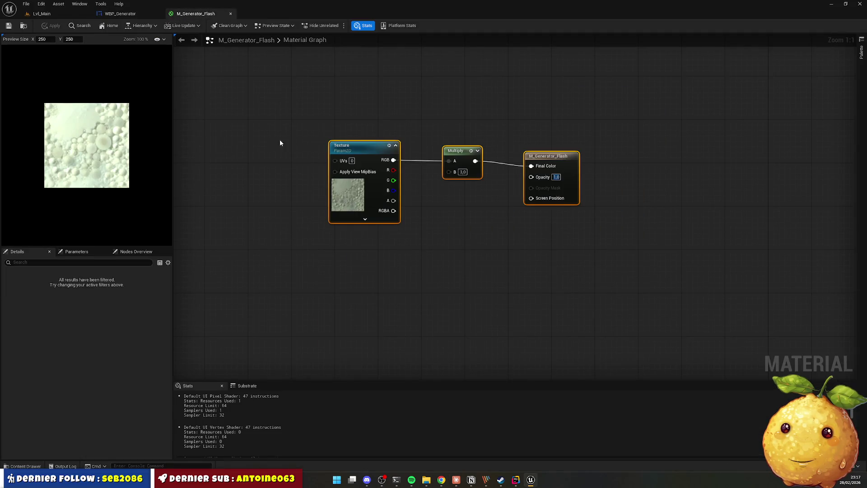
Wire the Texture parameter's alpha into Opacity, save, and review RetainerBox_0's effect settings.
mouse_move(393, 210)
left_mouse_down()
mouse_move(424, 216)
mouse_move(532, 177)
mouse_move(447, 230)
mouse_move(449, 209)
mouse_move(532, 176)
left_mouse_up()
key("ctrl+s")
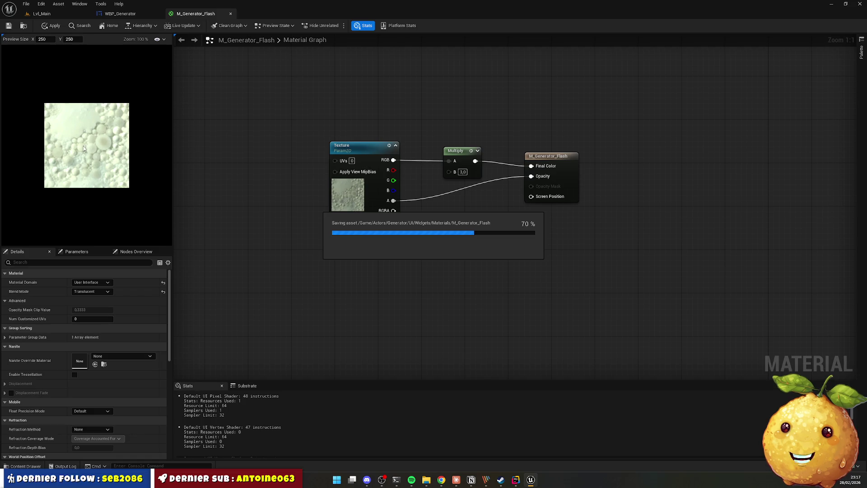
left_click(121, 14)
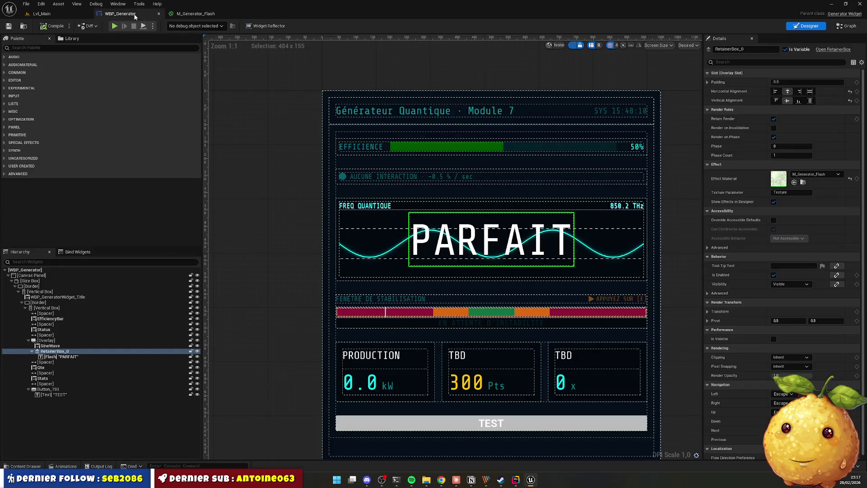
left_click(52, 26)
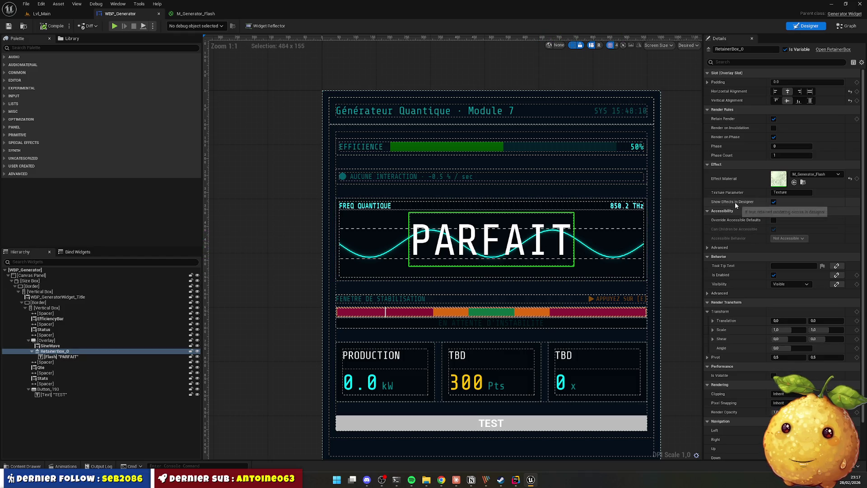
key("alt+Tab")
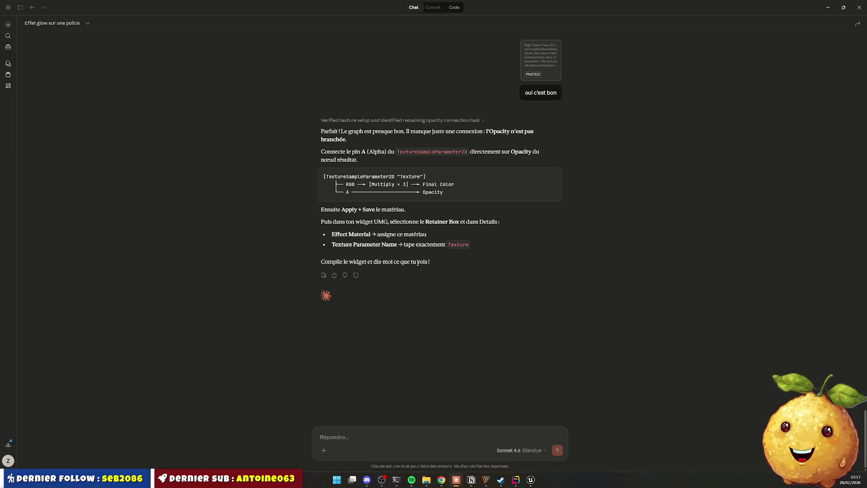
Switch back to the Unreal editor and show the Lvl_Main level viewport.
key("alt+Tab")
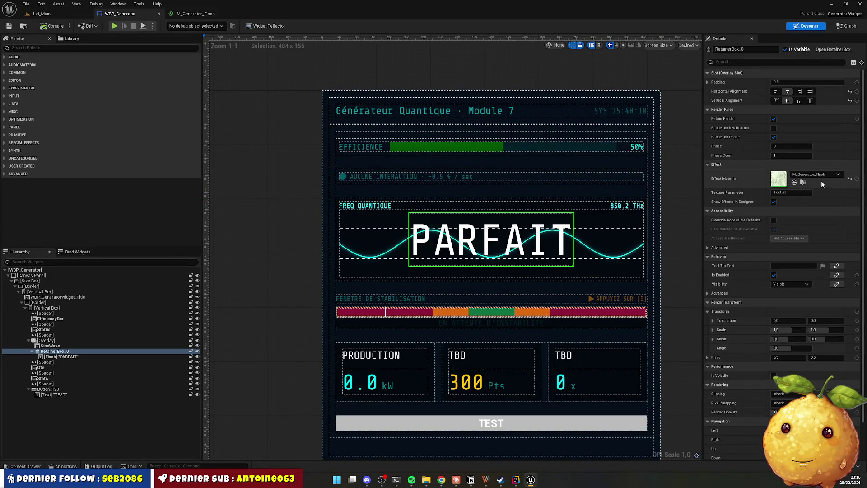
left_click(41, 14)
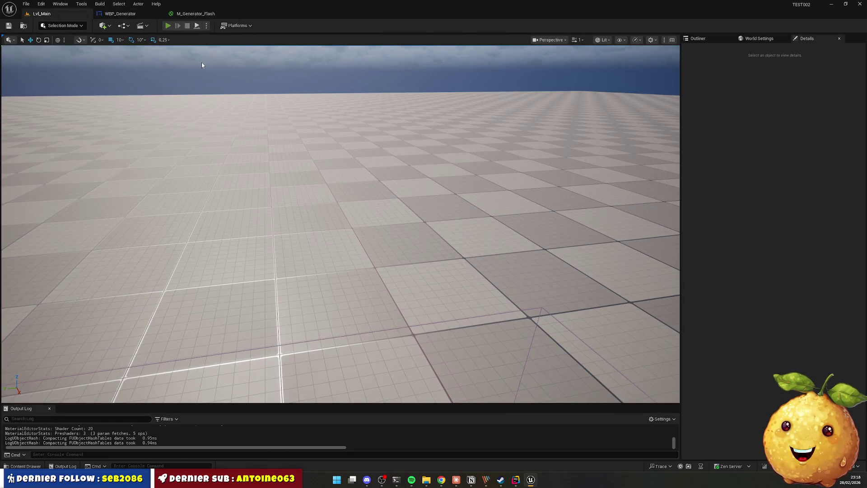
Play-test the Générateur Quantique panel, pressing E to fire the stabilisation flash, then return to Claude.
key("alt+p")
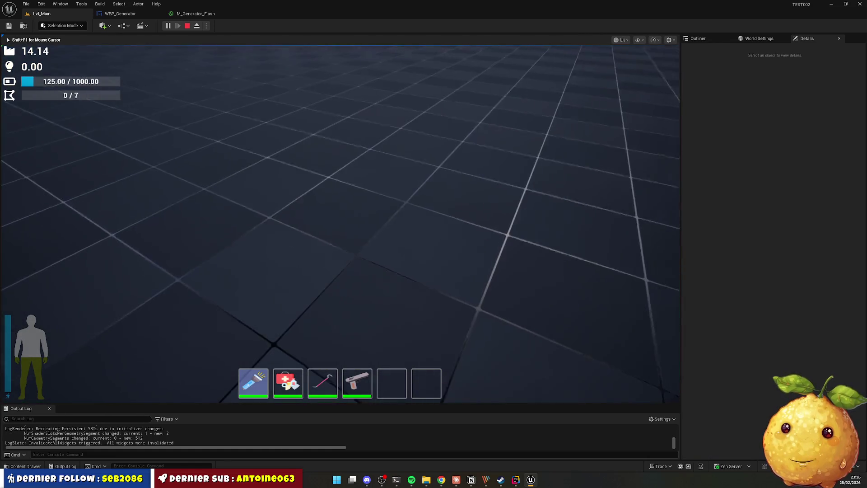
key("Escape")
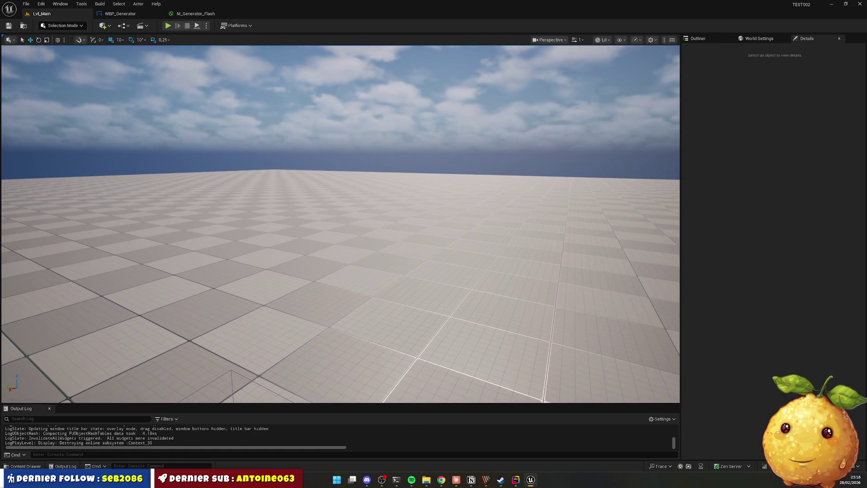
scroll(341, 224, "up", 2)
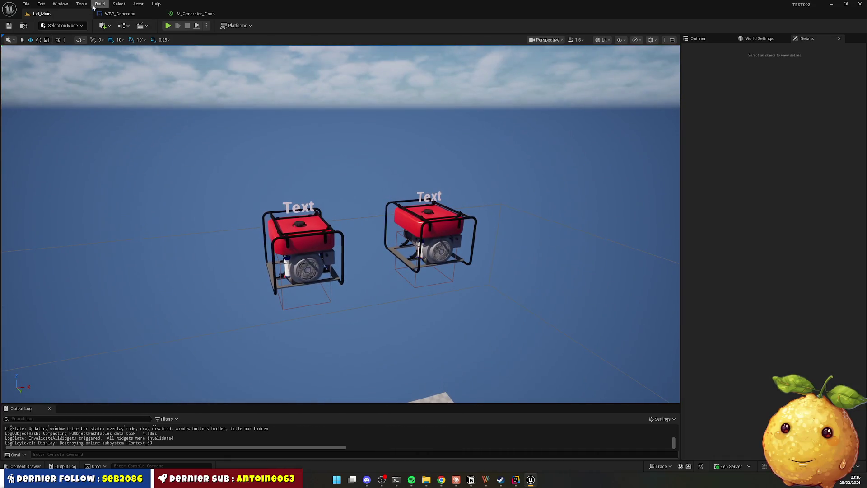
key("alt+p")
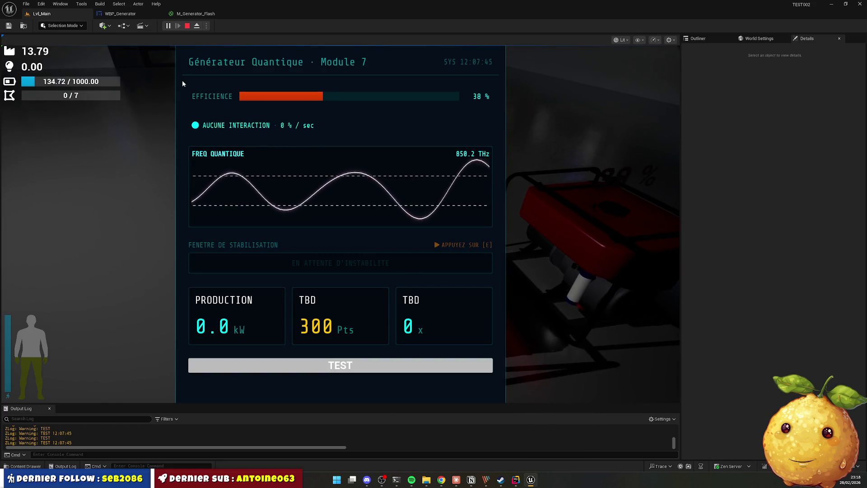
left_click(249, 150)
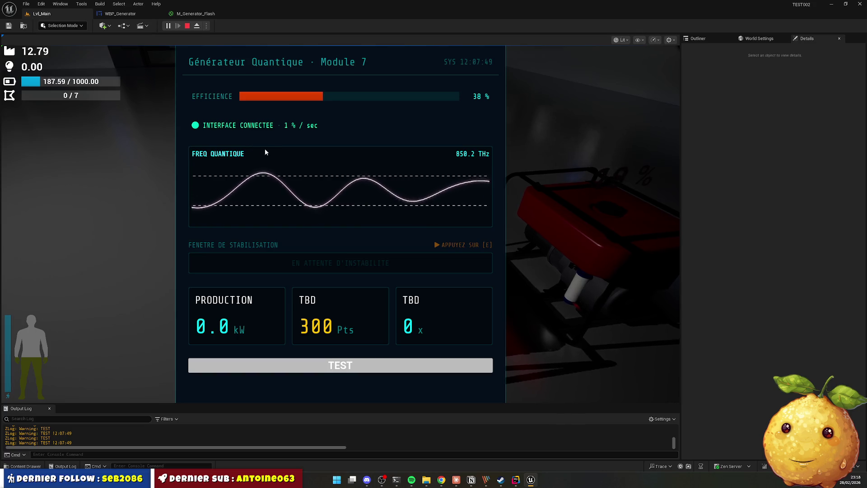
key("e")
key("Escape")
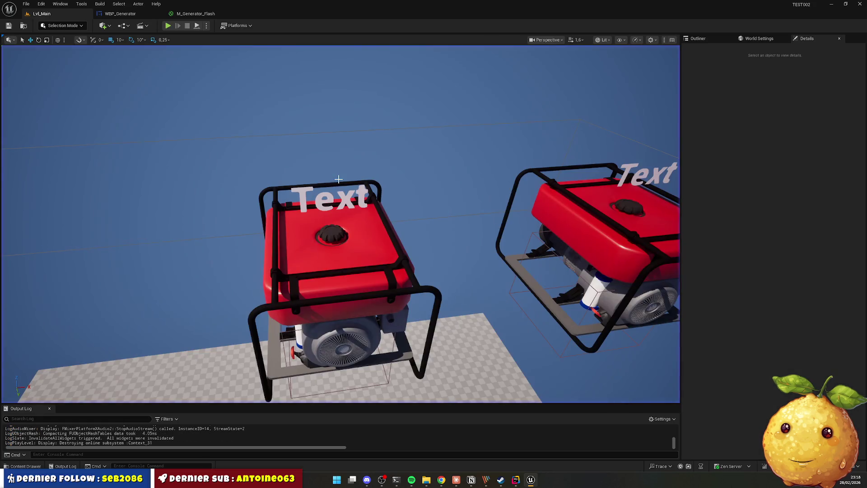
left_click(515, 485)
left_click(456, 480)
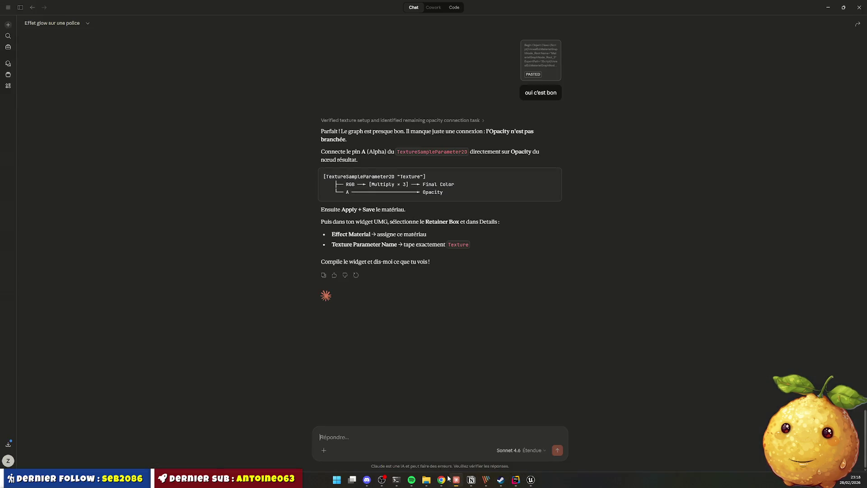
Send Claude the message 'pas d'effet glow' to report that the glow still doesn't appear.
type("pas d'effet glow")
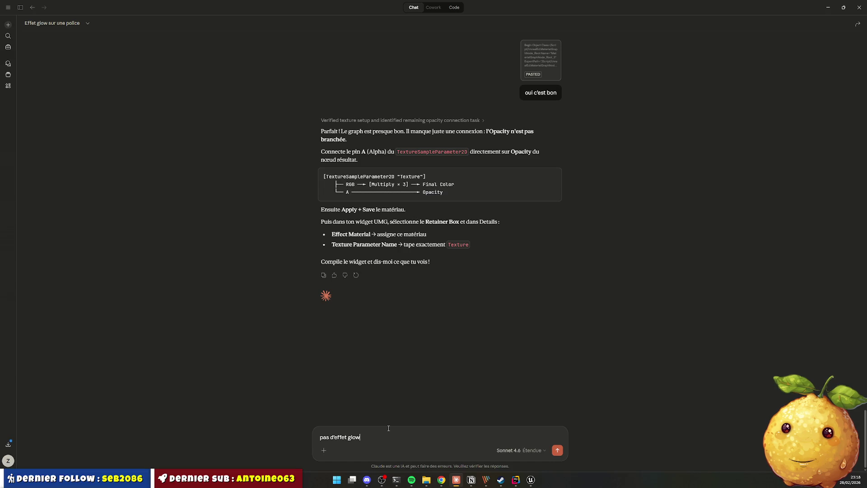
type(" j'ai aps ")
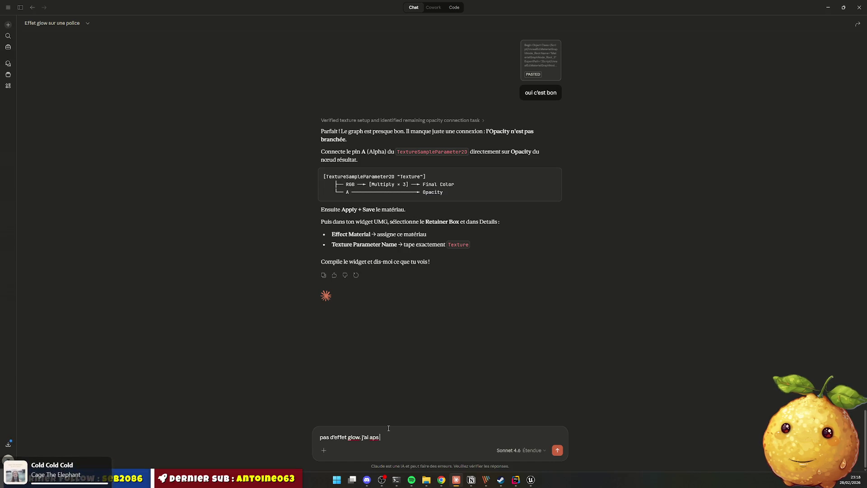
type("toushadr")
key("ctrl+BackSpace")
key("ctrl+BackSpace")
key("ctrl+BackSpace")
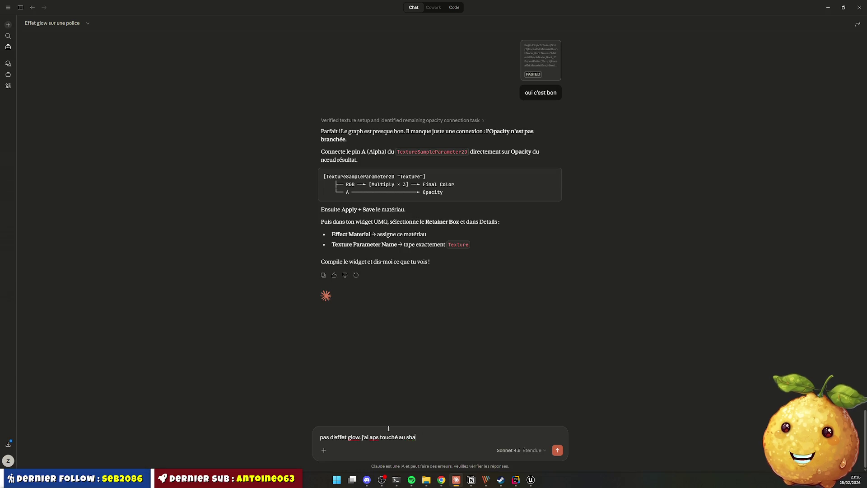
key("ctrl+BackSpace")
key("ctrl+BackSpace")
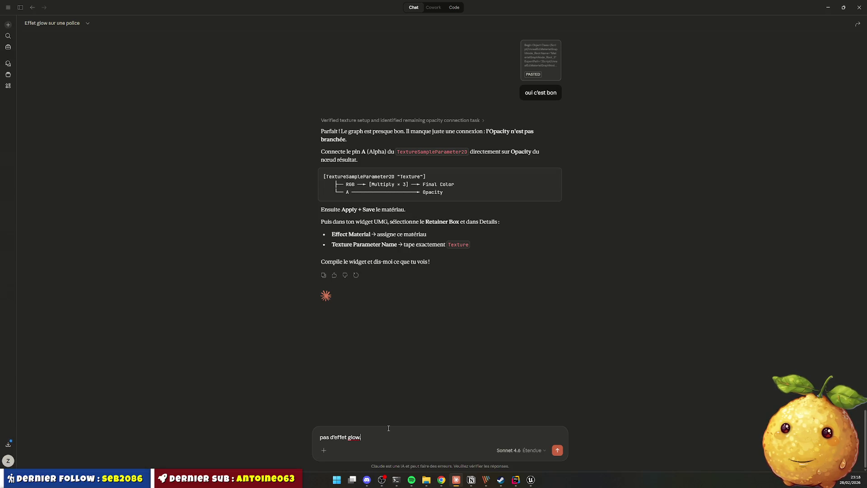
key("Return")
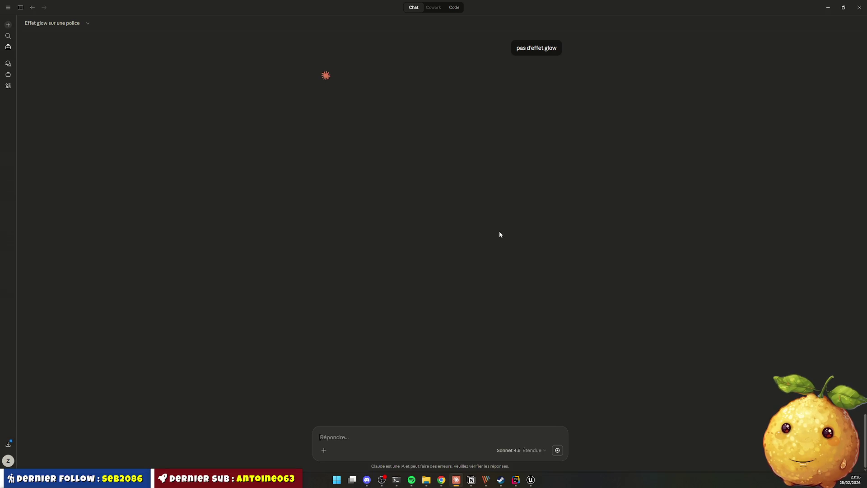
key("alt+Tab")
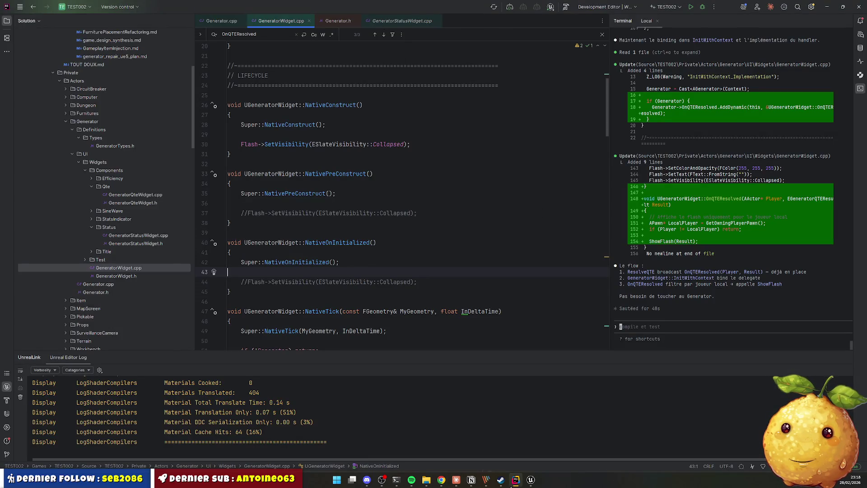
Inspect the M_Generator_Flash graph and the RetainerBox_0 widget in WBP_Generator, then return to Claude.
left_click(531, 479)
left_click(185, 14)
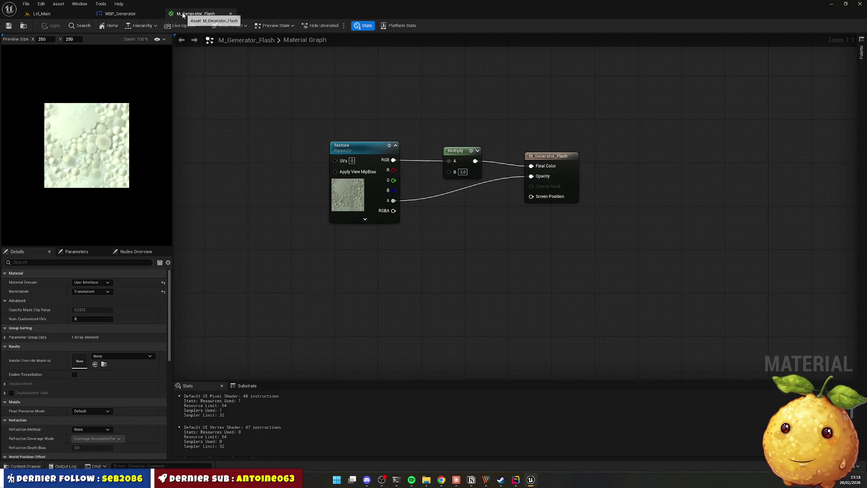
left_click(133, 15)
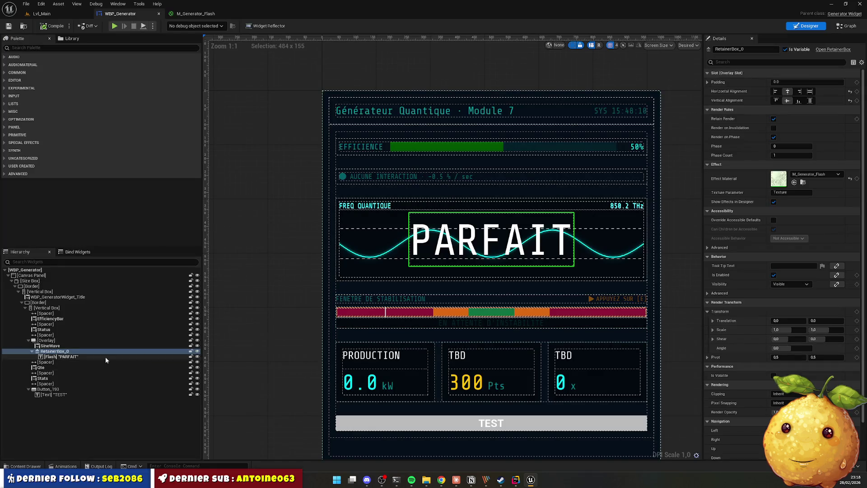
left_click(54, 352)
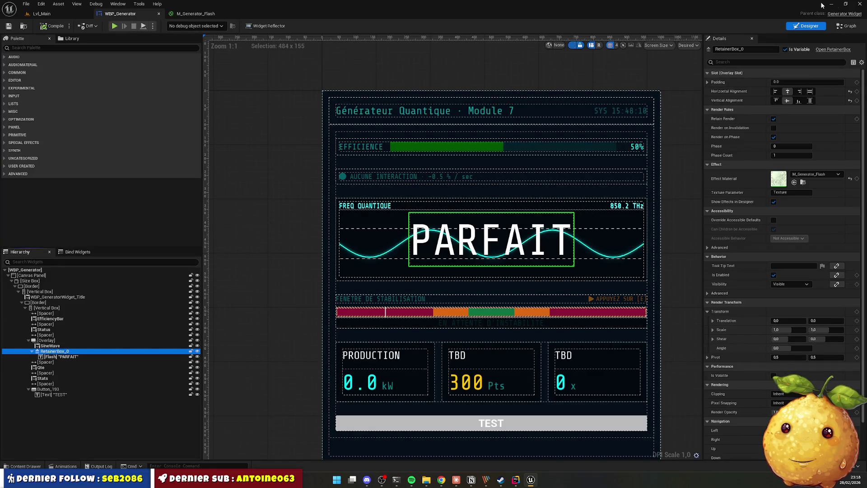
left_click(831, 4)
left_click(456, 478)
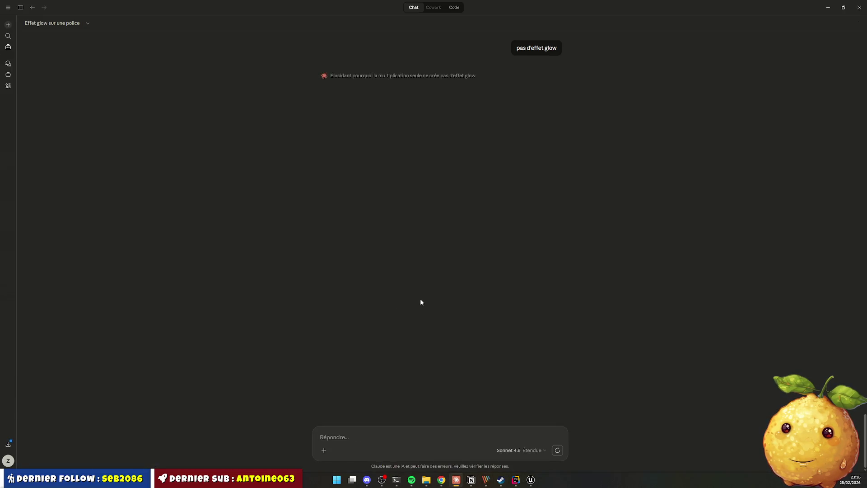
Send the pasted RetainerBox_0 export to Claude and read its full answer about the Texture Parameter.
key("ctrl+v")
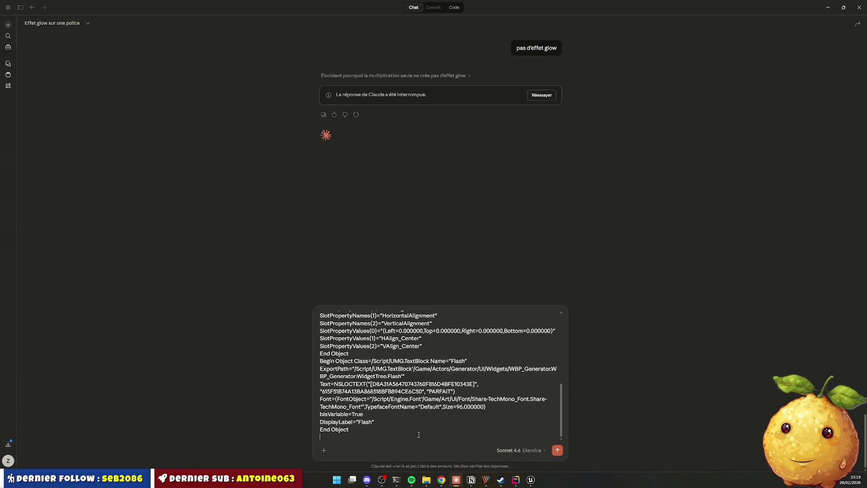
key("ctrl+z")
key("shift+Return")
key("shift+Return")
key("shift+Return")
key("ctrl+v")
key("Return")
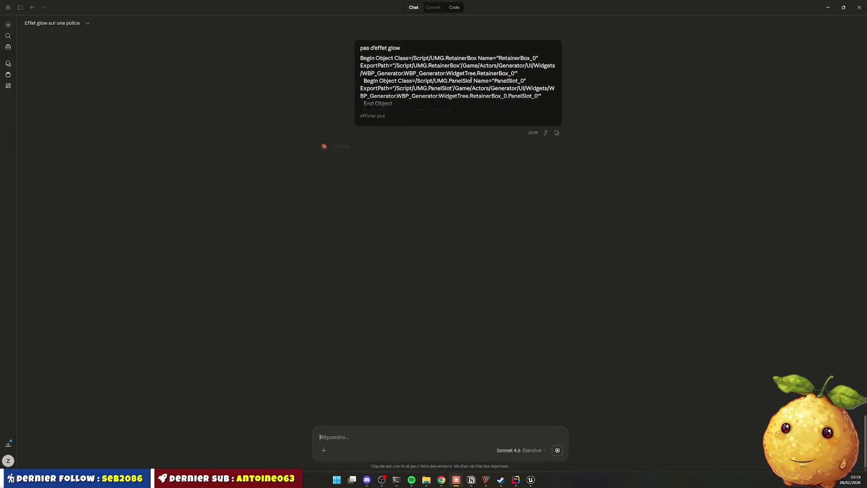
left_click(442, 119)
scroll(445, 235, "down", 1)
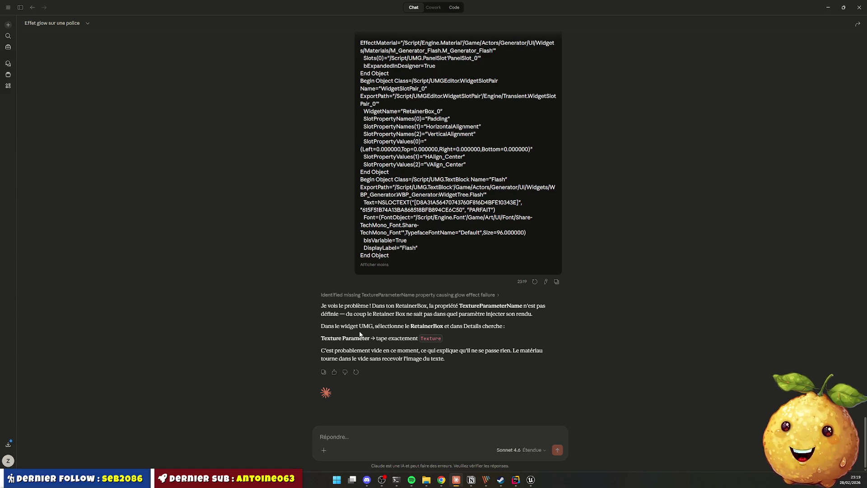
key("alt+Tab")
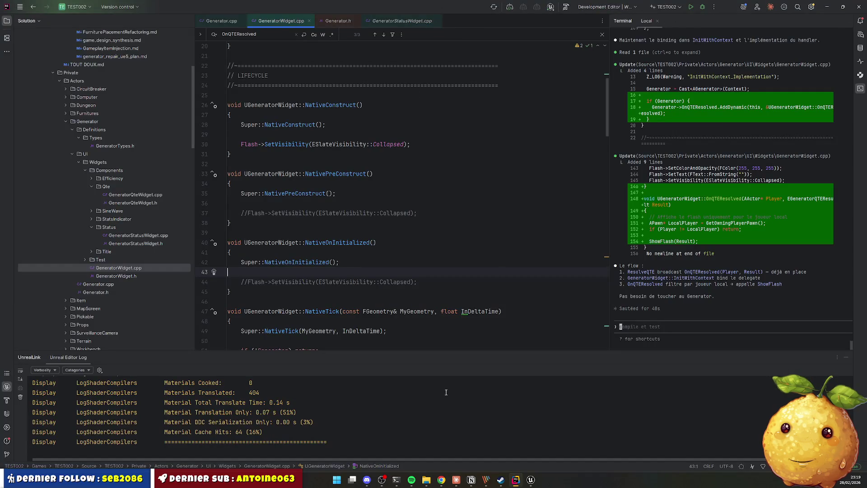
Filter RetainerBox_0's details by 'te' and enter Texture as its Texture Parameter.
left_click(530, 480)
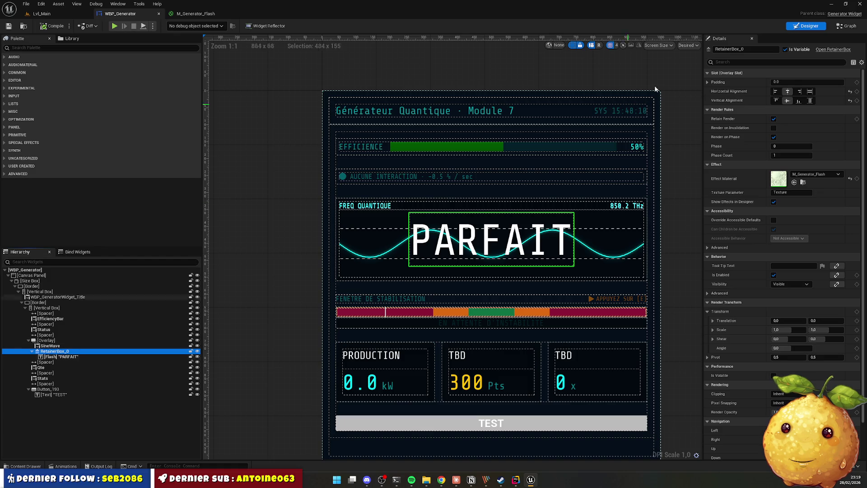
left_click(749, 61)
type("textu")
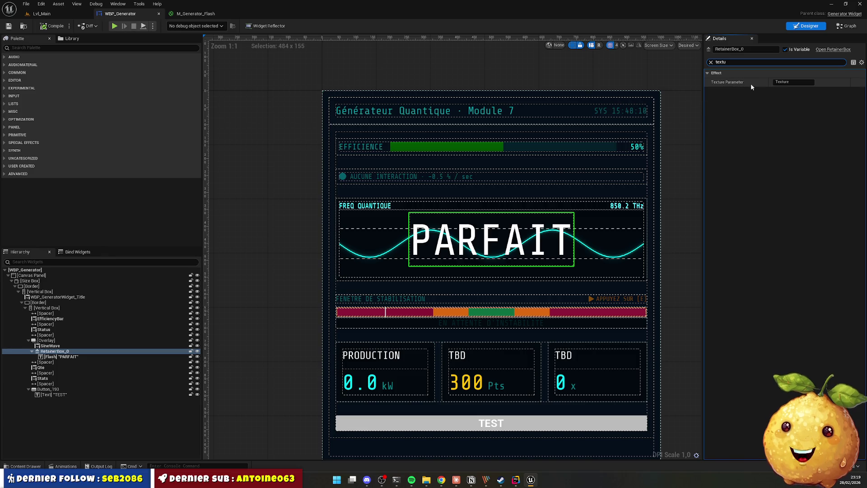
left_click(788, 81)
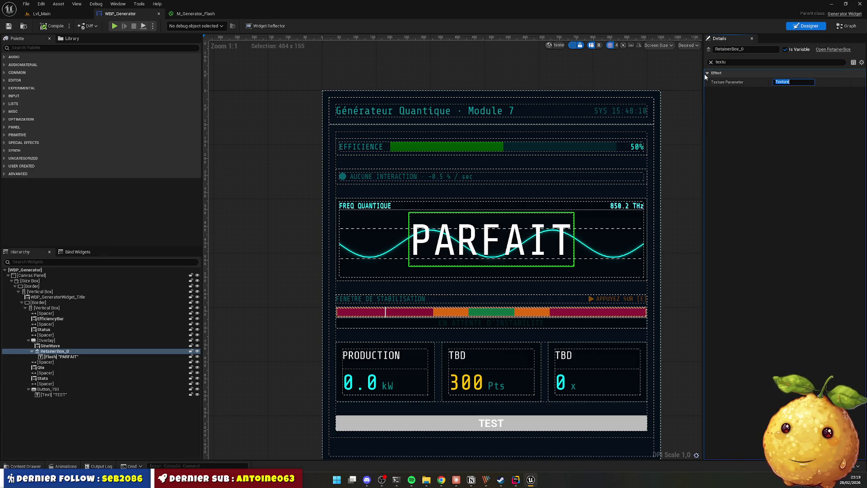
key("alt+Tab")
key("alt+Tab")
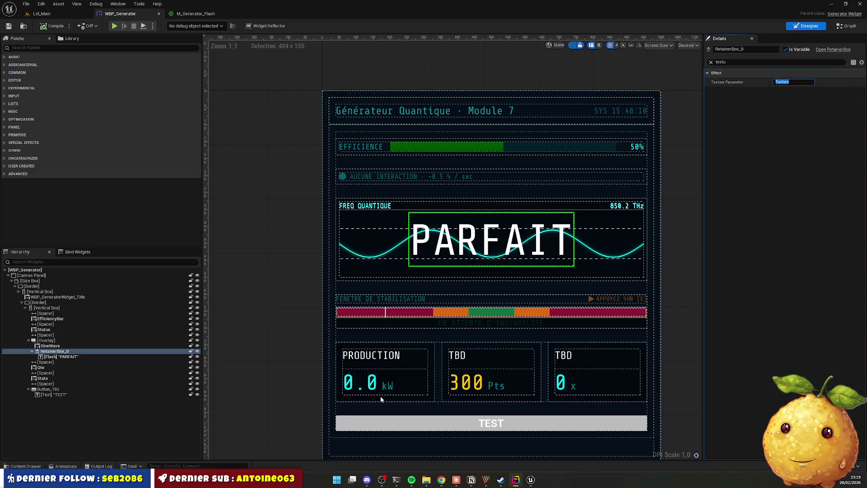
left_click(457, 481)
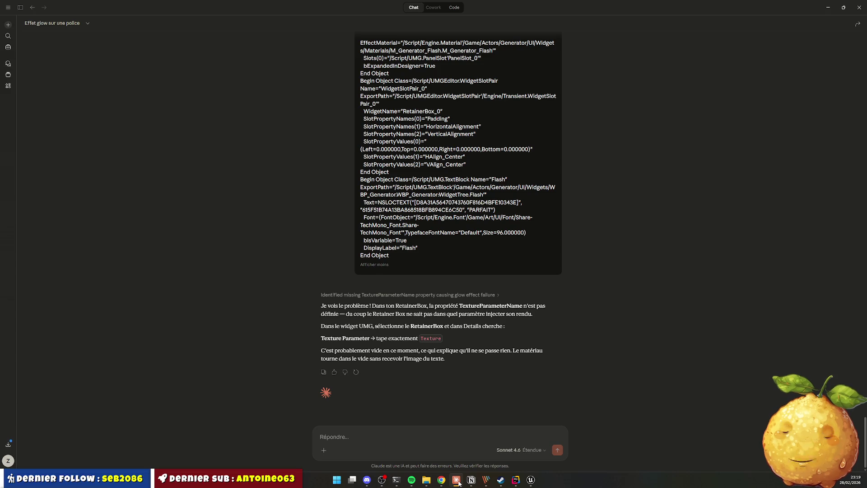
Commit Texture as RetainerBox_0's Texture Parameter and select RetainerBox_0 to copy it.
left_click(459, 483)
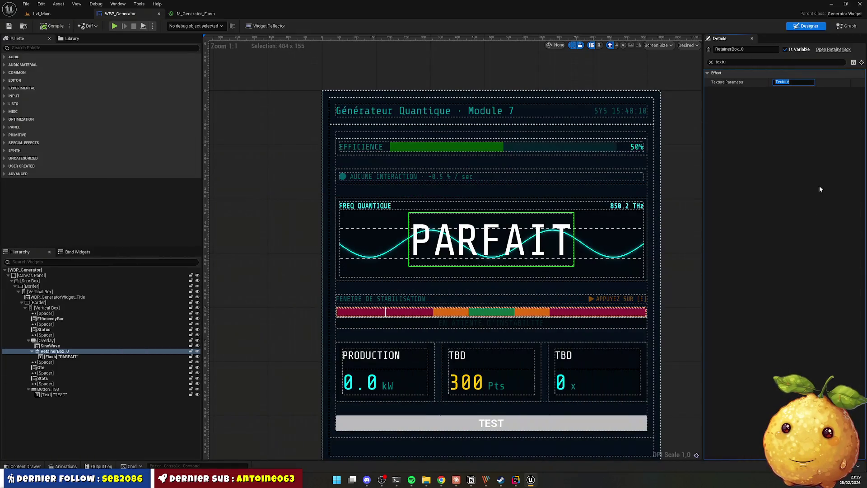
left_click(789, 129)
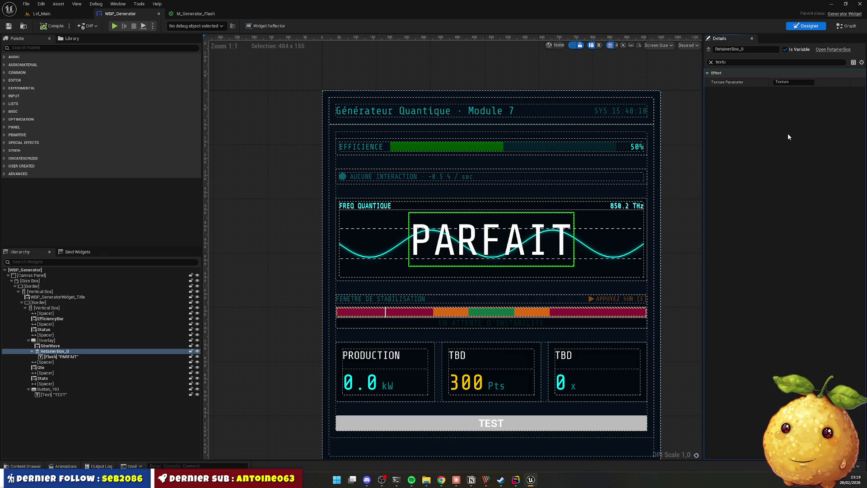
left_click(53, 351)
Reply to Claude 'si j'ai mis Texture' with the RetainerBox_0 export pasted below it.
key("alt+Tab")
type("szo")
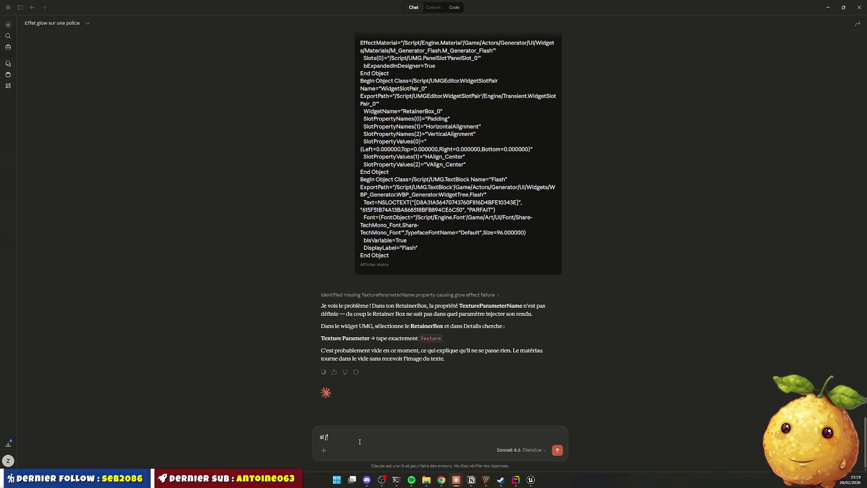
type(" mis Texture")
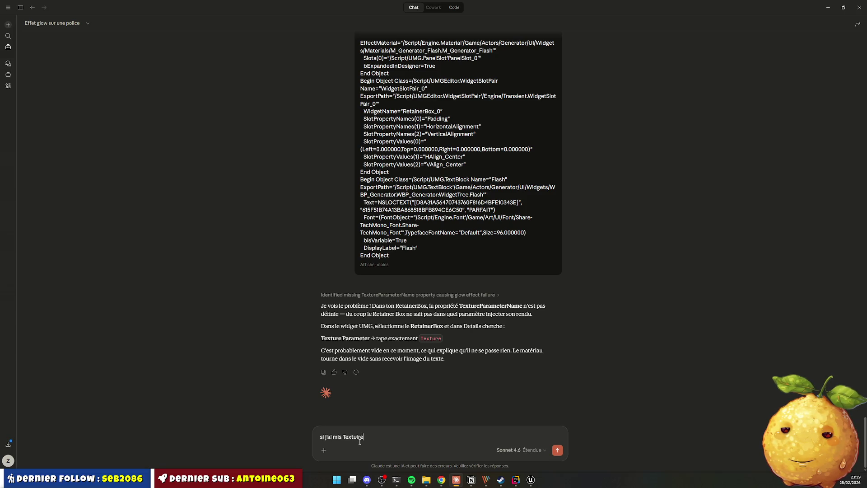
type("\"")
key("End")
type("\"")
key("shift+Return")
key("shift+Return")
key("ctrl+v")
key("Return")
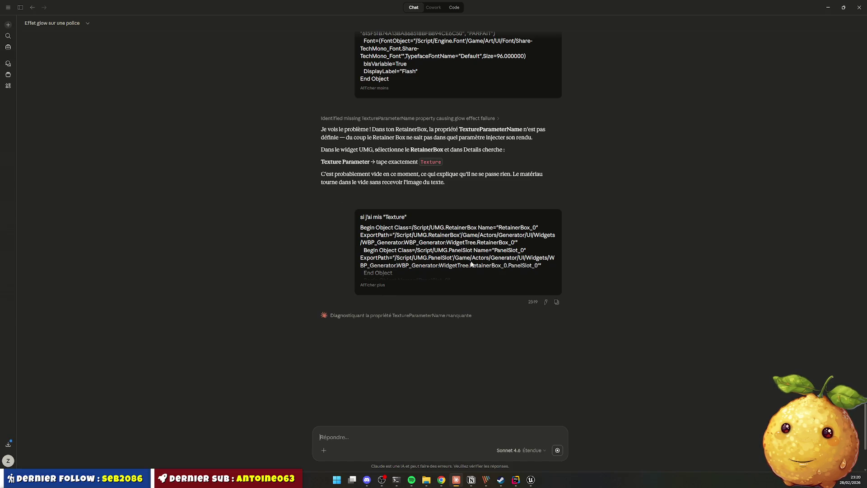
left_click(829, 7)
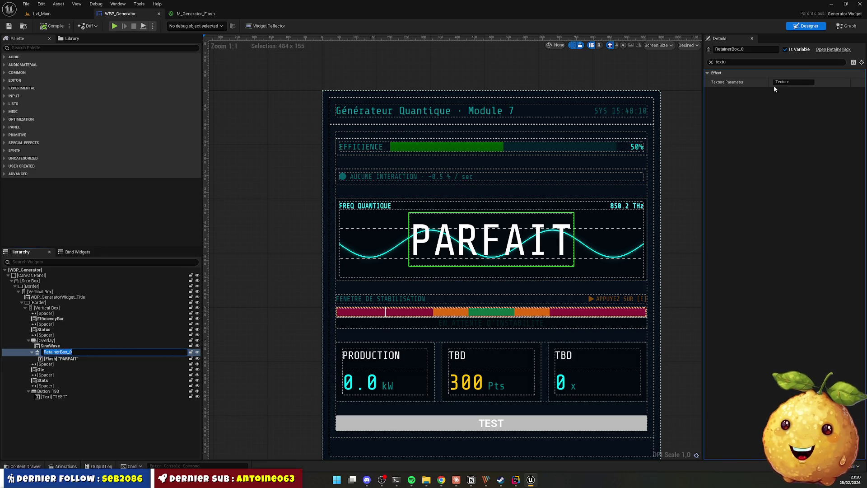
Rewire M_Generator_Flash's Multiply A to the texture's G channel and save the material.
left_click(733, 84)
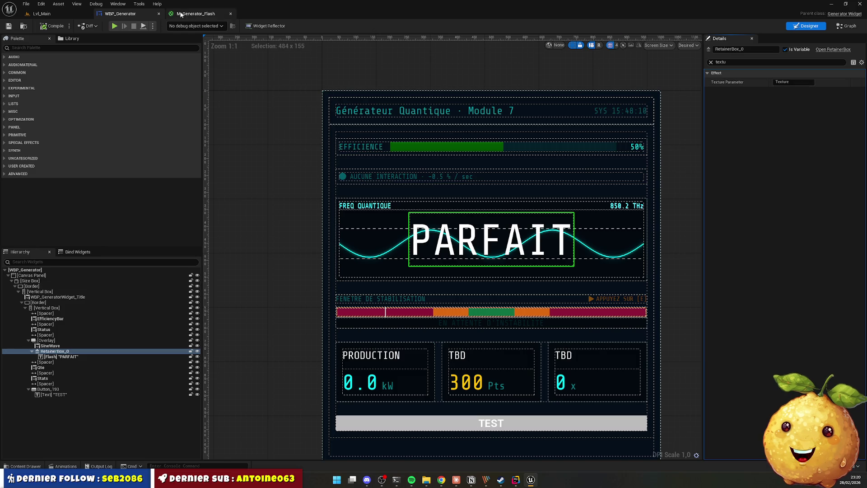
left_click(195, 13)
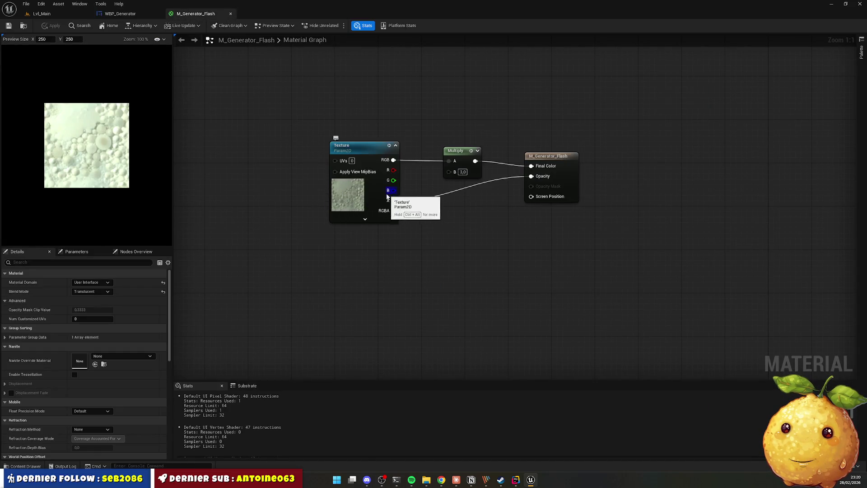
left_click_drag(464, 154, 459, 132)
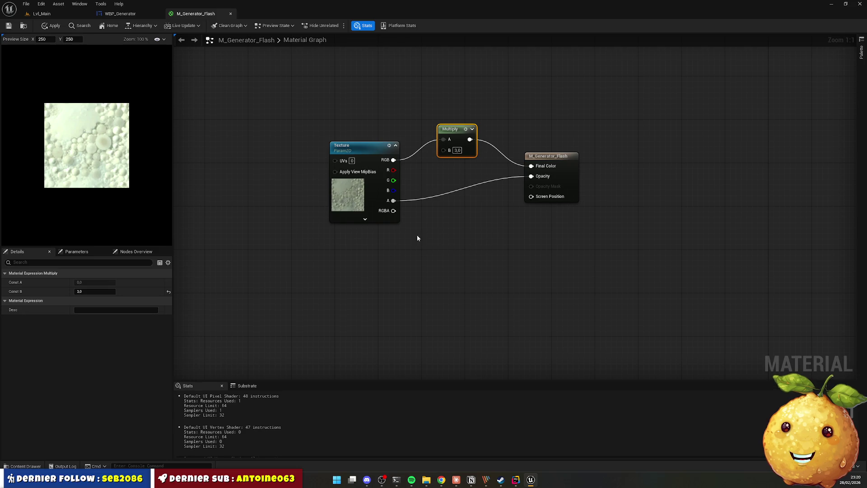
left_click_drag(393, 175, 444, 139)
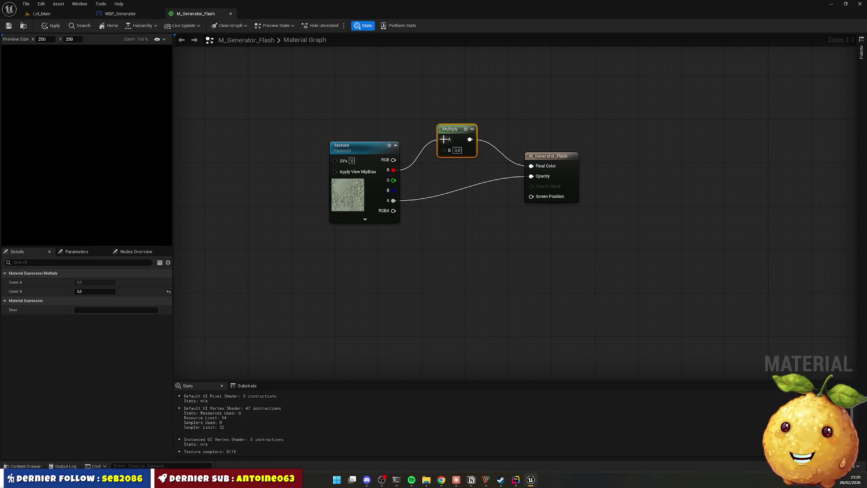
left_click(8, 26)
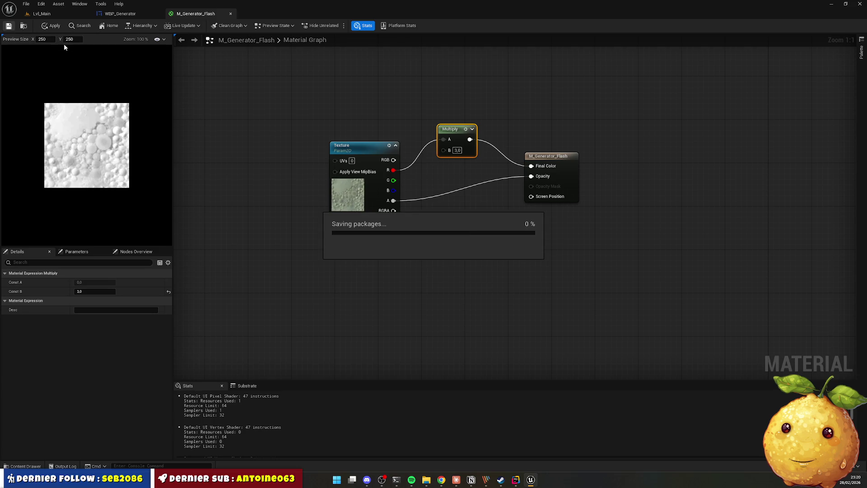
left_click_drag(444, 139, 392, 181)
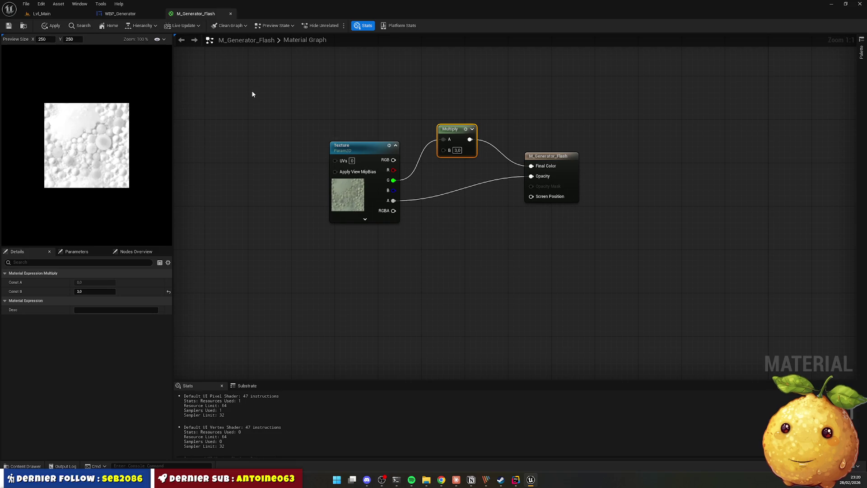
left_click(9, 25)
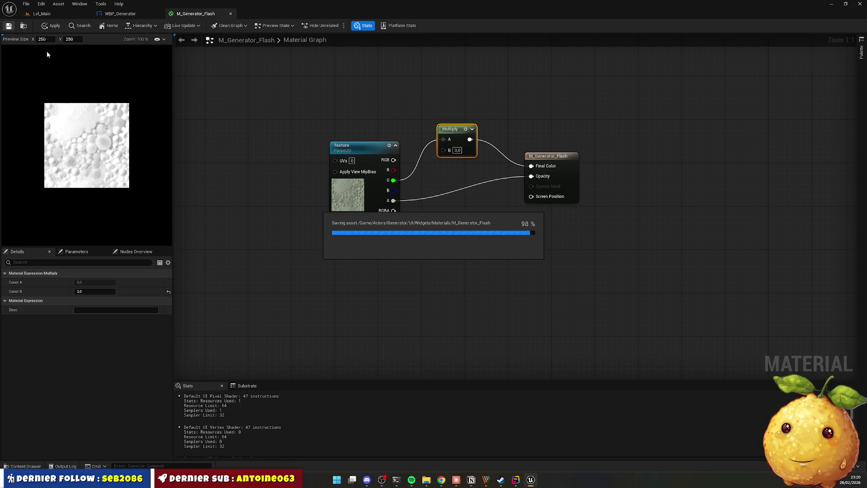
left_click(119, 13)
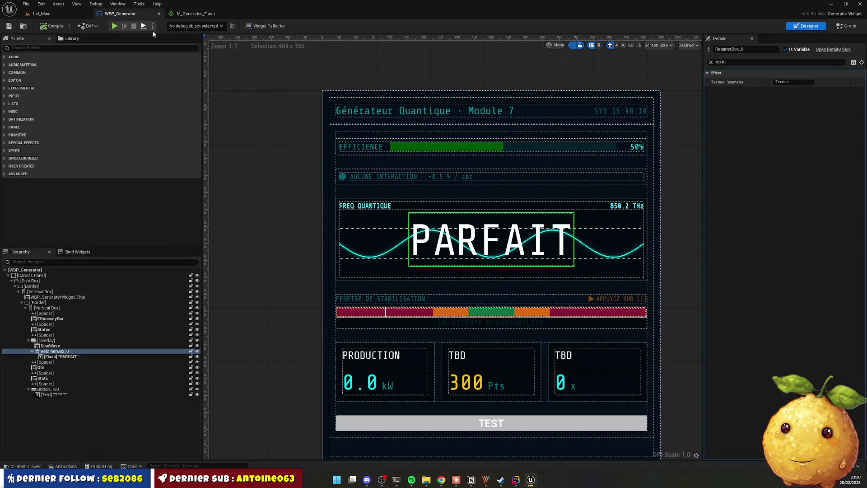
Make the Flash PARFAIT text red: Color and Opacity R 1.0, G 0.09, B 0.07, A 1.0.
left_click(468, 241)
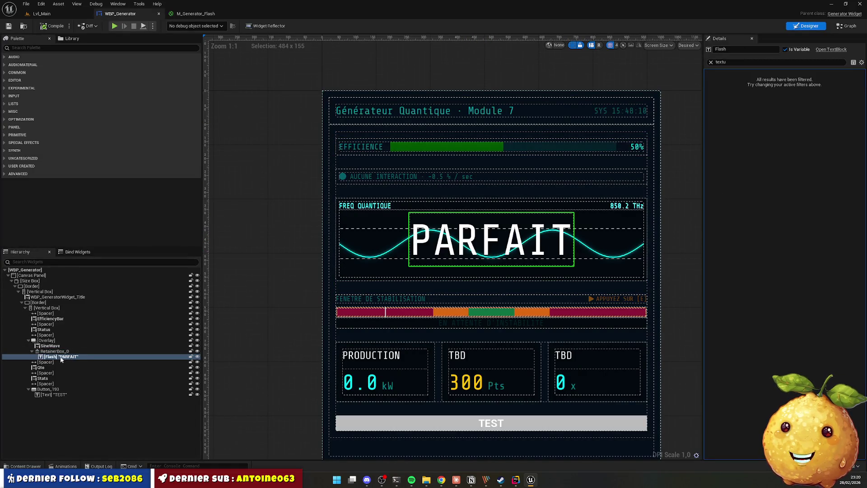
left_click(713, 64)
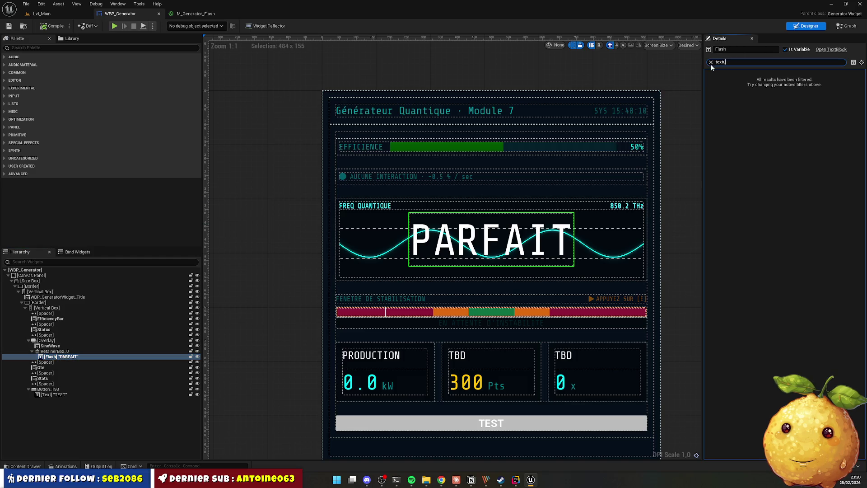
left_click(710, 62)
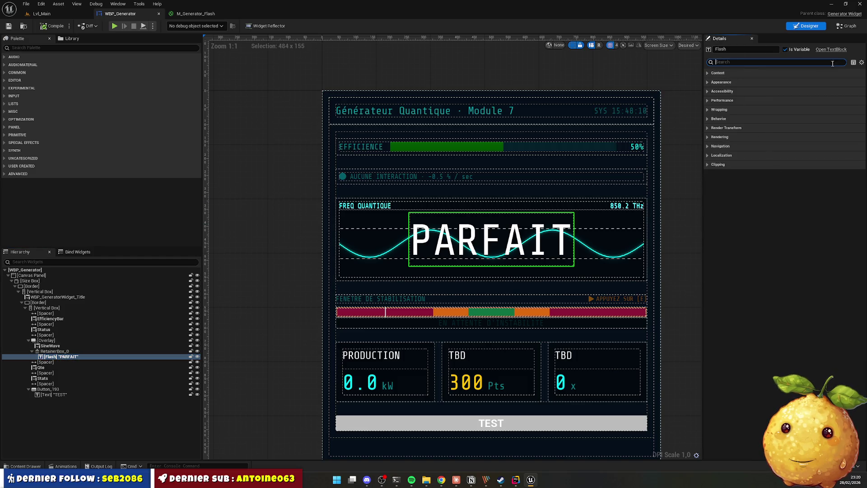
left_click(862, 63)
left_click(809, 132)
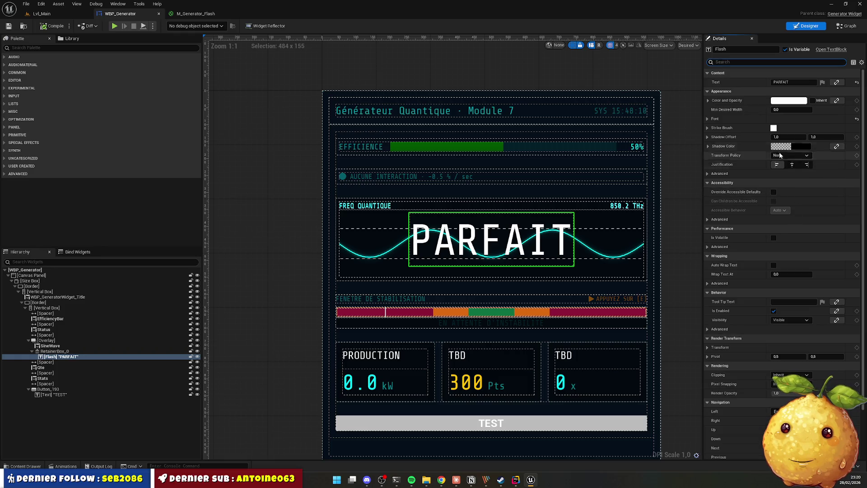
left_click(789, 101)
left_click(694, 151)
left_click_drag(694, 151, 703, 153)
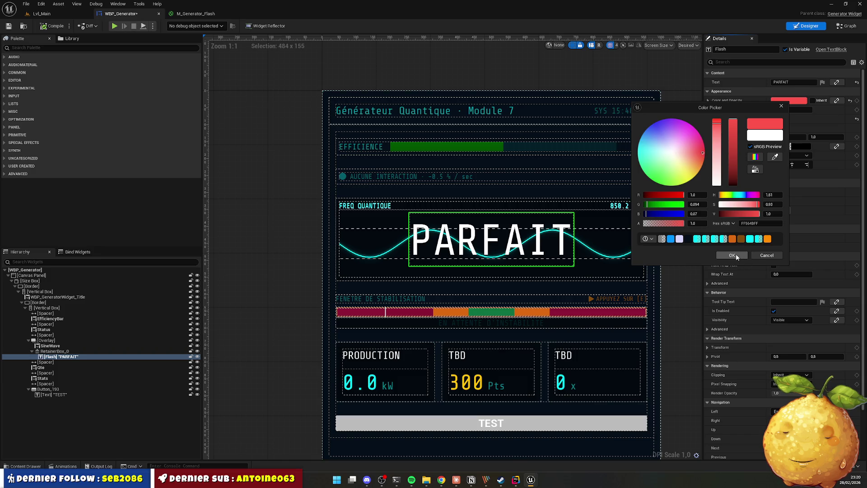
left_click(733, 255)
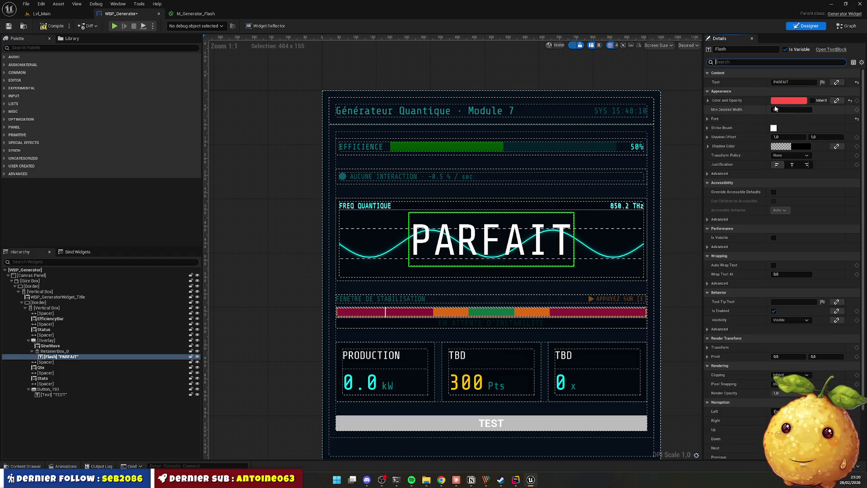
left_click(708, 100)
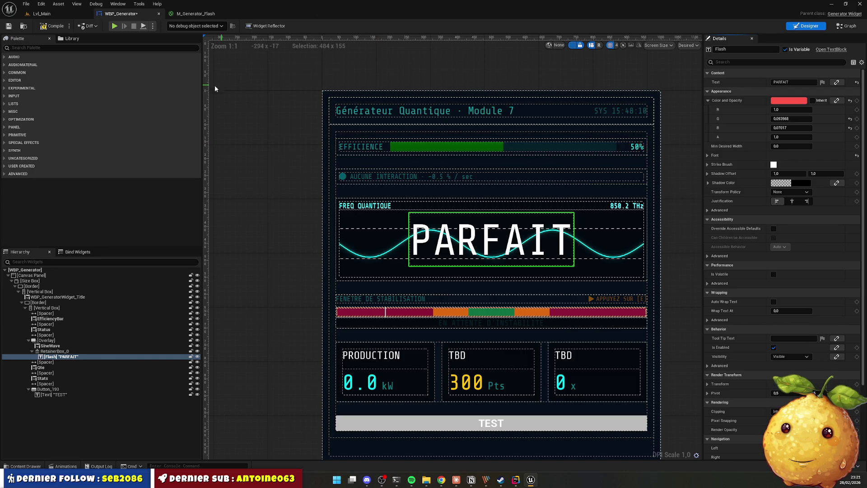
Set RetainerBox_0's Effect Material to None, then undo to restore M_Generator_Flash.
left_click(58, 357)
left_click(55, 351)
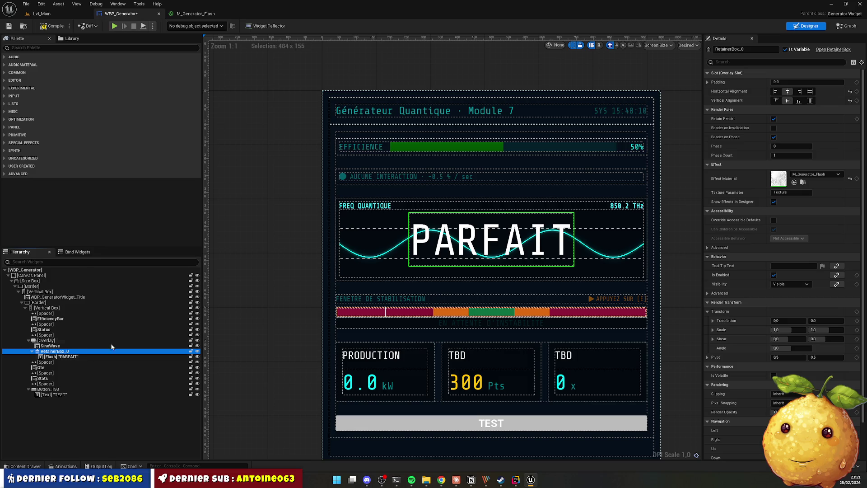
left_click(850, 179)
key("ctrl+z")
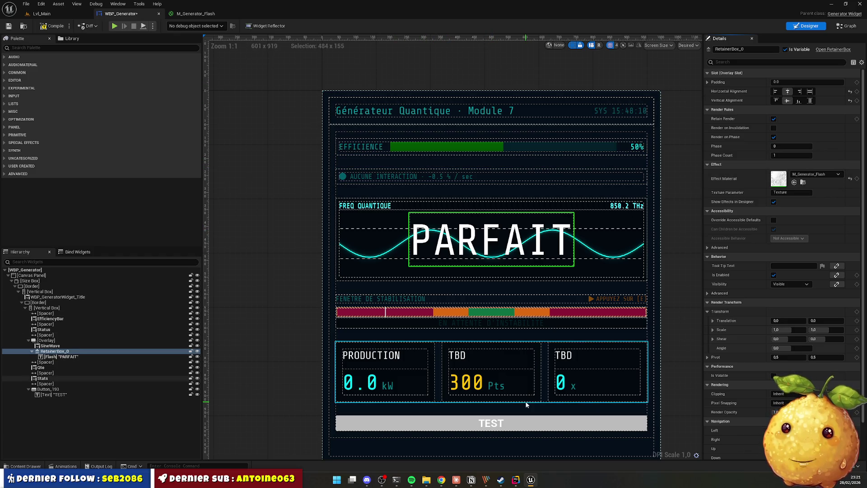
scroll(420, 236, "up", 8)
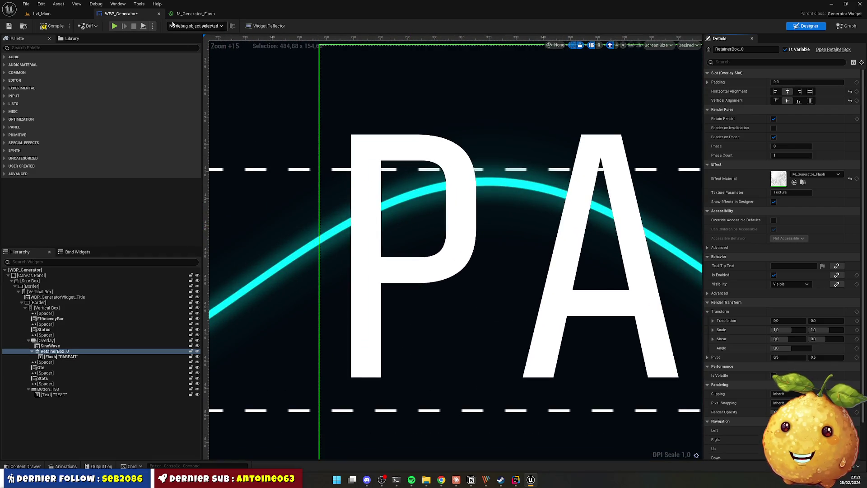
In M_Generator_Flash, start wiring the Texture parameter's RGB output toward Multiply A.
left_click(191, 14)
left_click(458, 151)
left_click(460, 151)
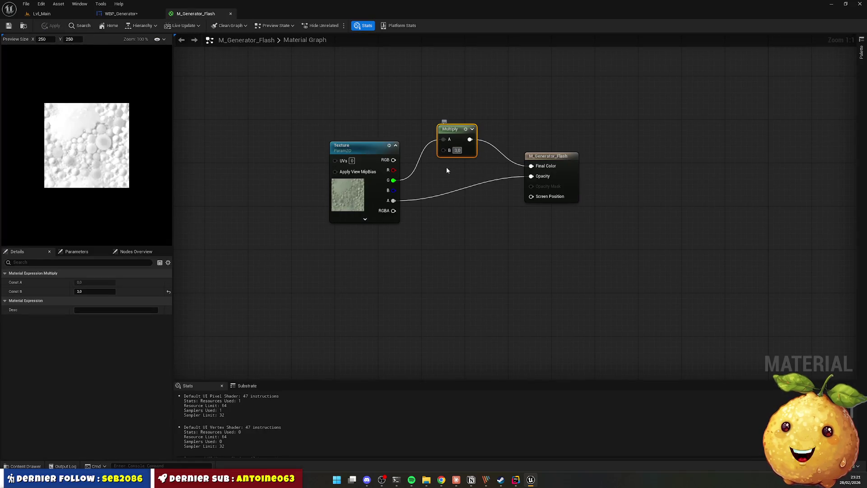
left_click_drag(393, 160, 444, 140)
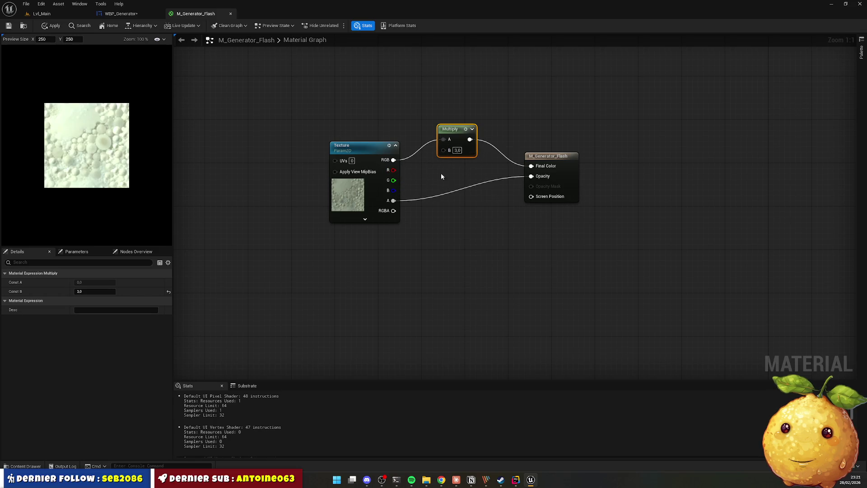
Connect Texture RGB to Multiply A, set Multiply B to 1000, and apply the material.
left_click(440, 180)
type("00")
key("Return")
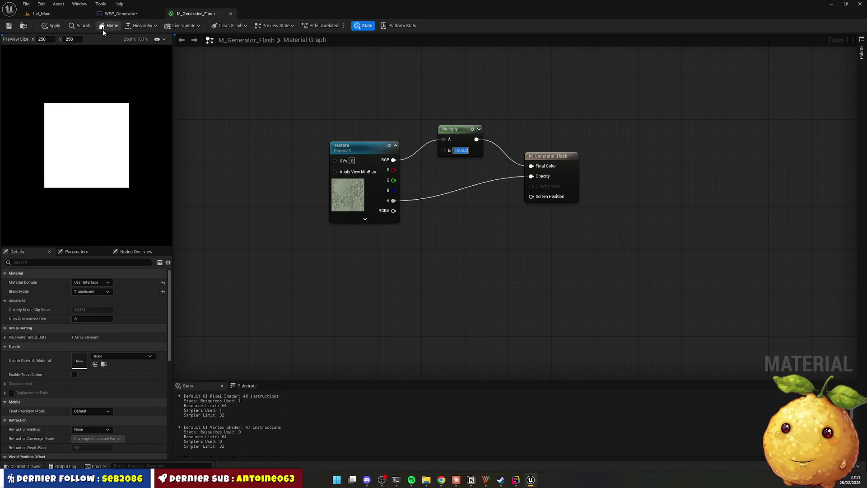
left_click(22, 27)
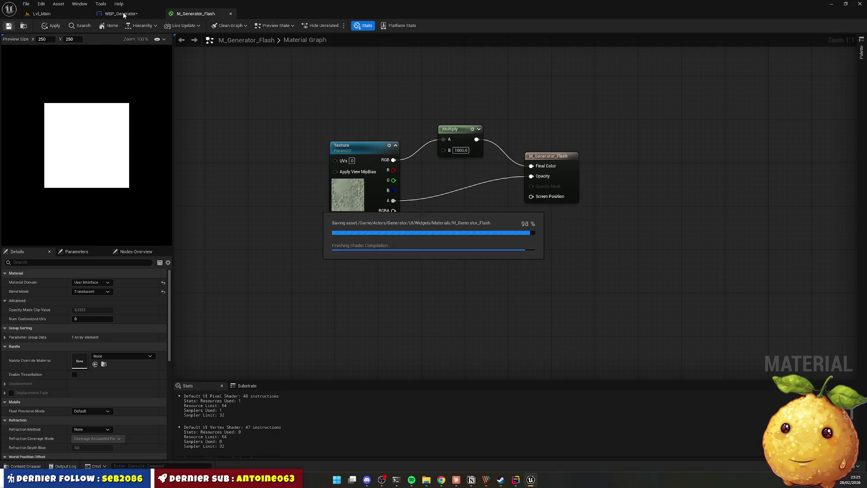
left_click(124, 15)
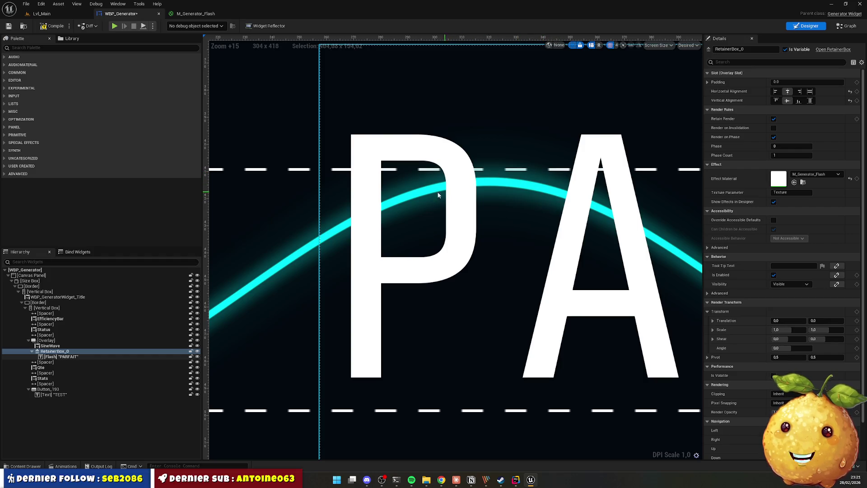
key("alt+Tab")
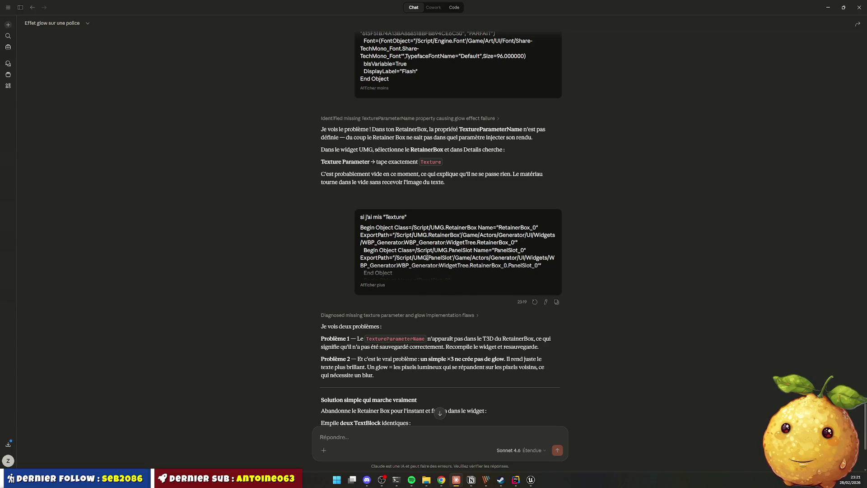
Tell Claude to stick with the Retainer Box approach it suggested and search online if unsure.
scroll(377, 342, "down", 3)
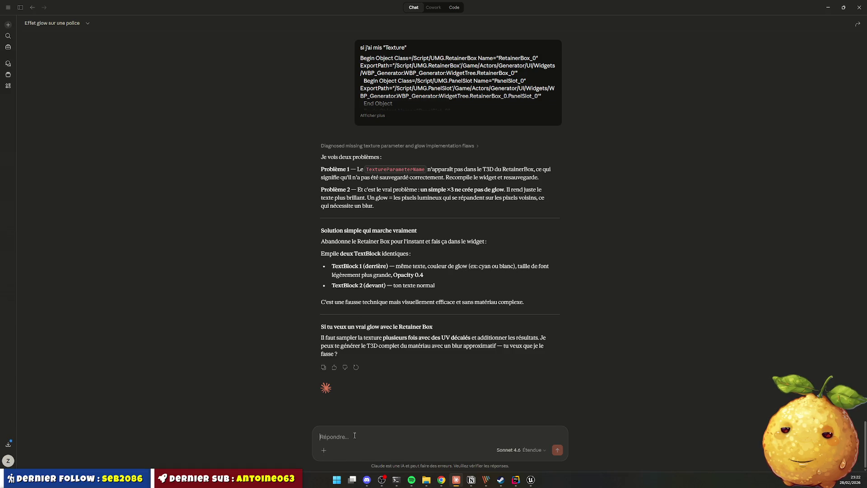
type("nar")
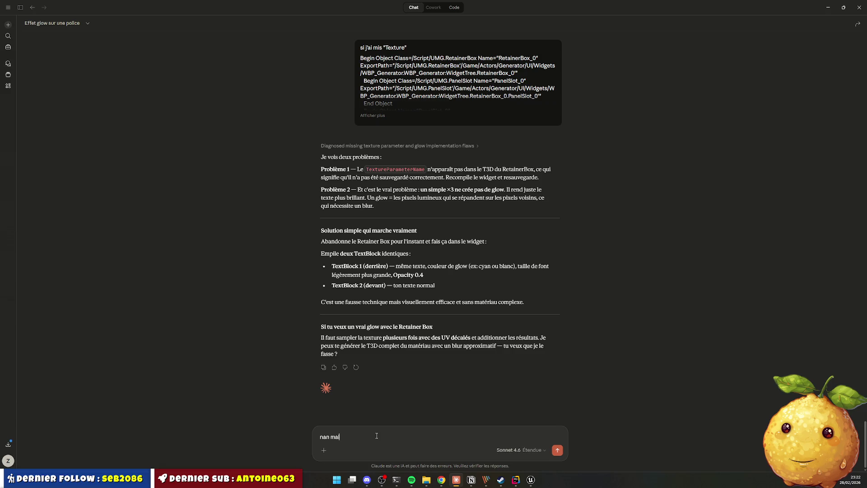
type("s arrete de")
type(" fa")
type("tourne")
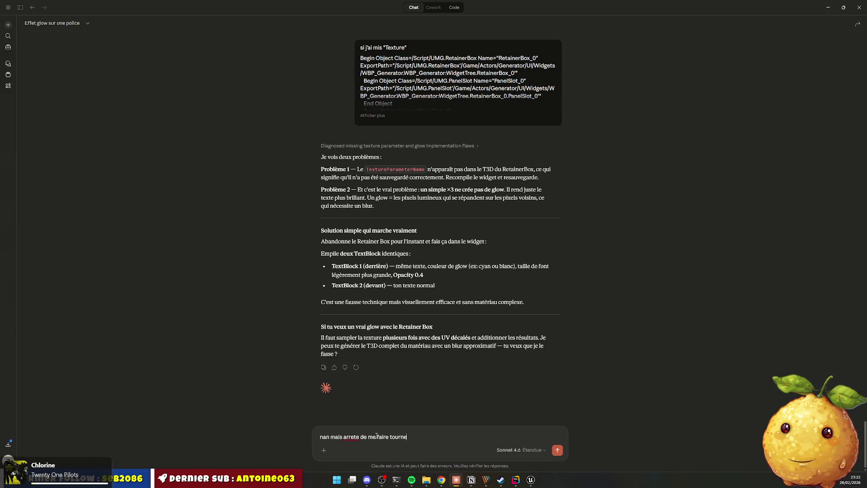
type(" bourique ")
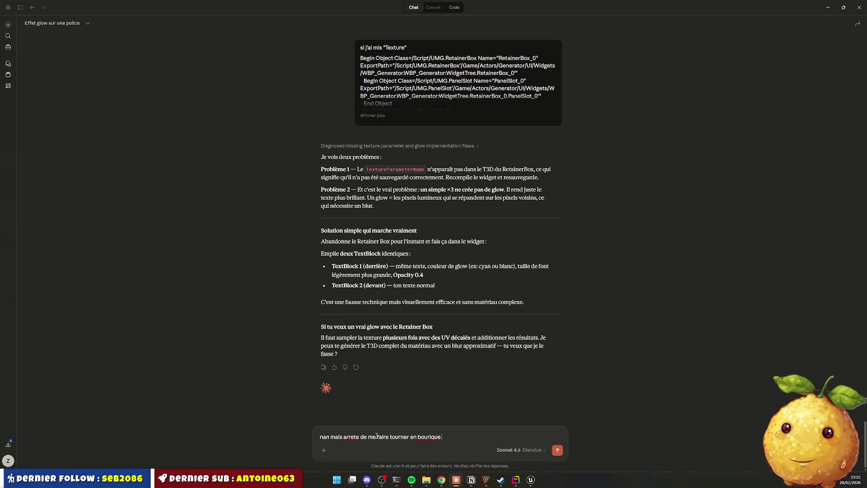
type("c'est to")
type("i 'm")
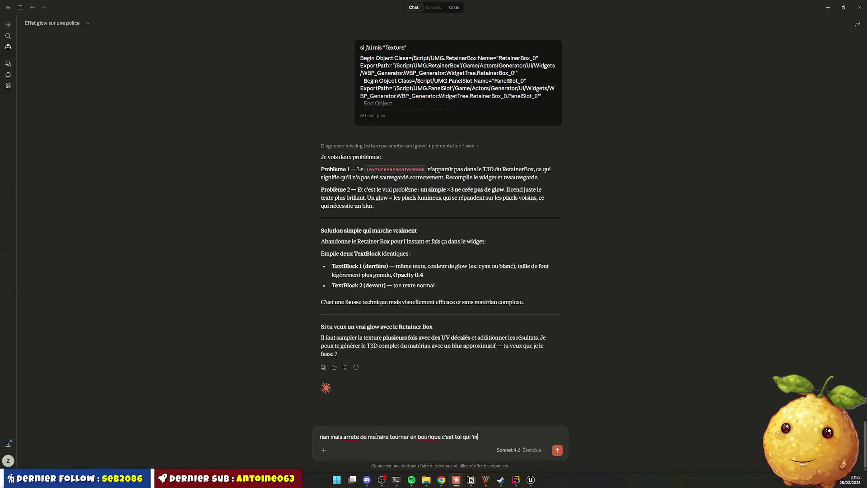
type("a dit de faire u")
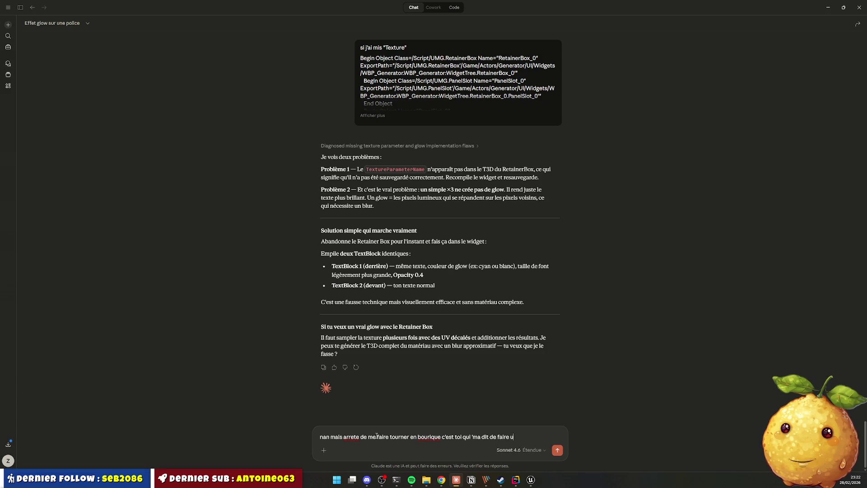
type("n retainer, don")
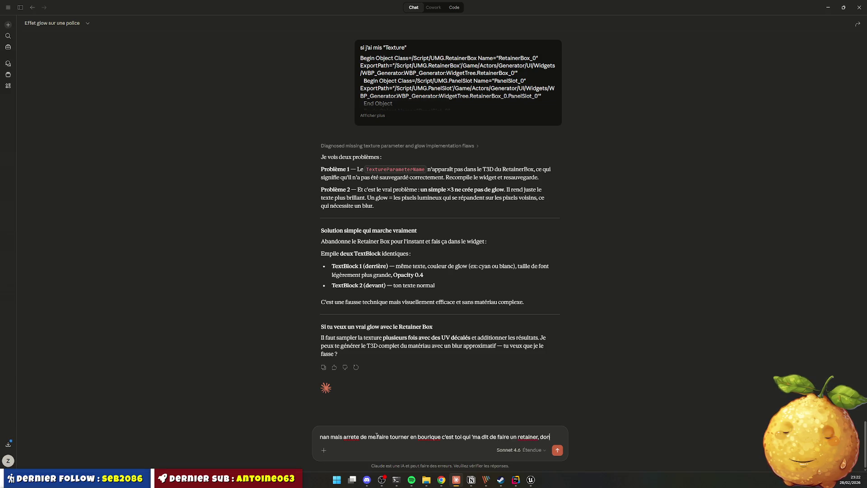
type("c continu")
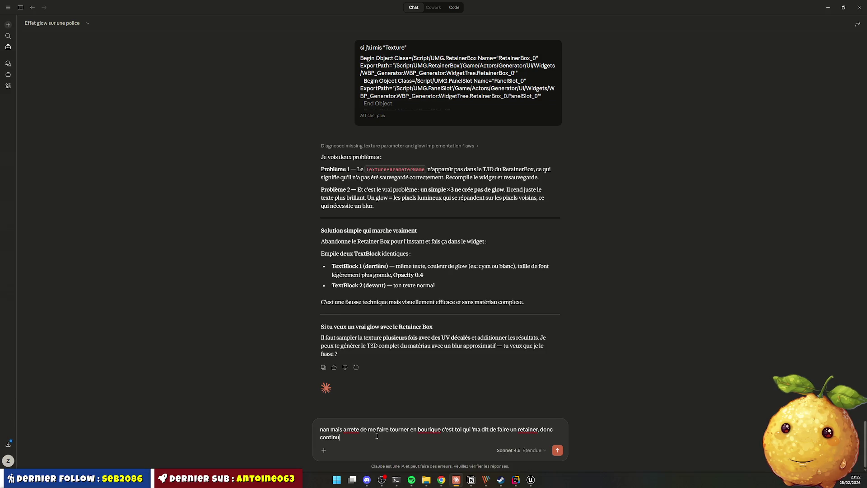
type("onsi tu sais")
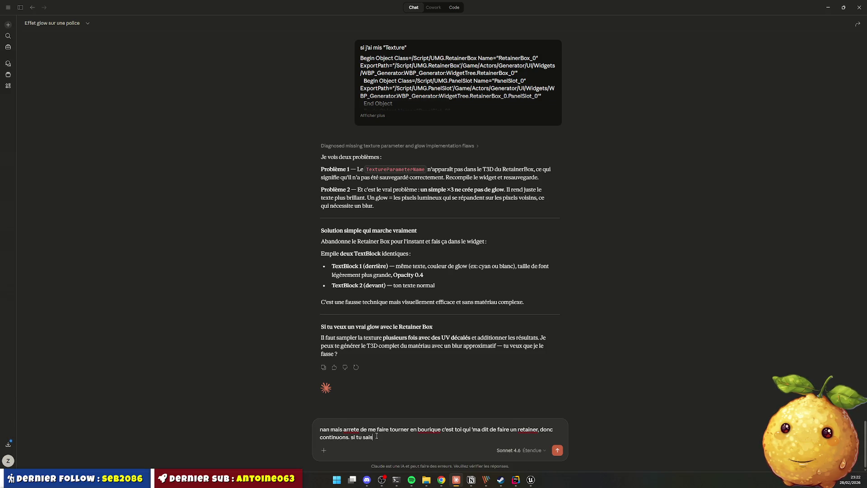
type(" regarde")
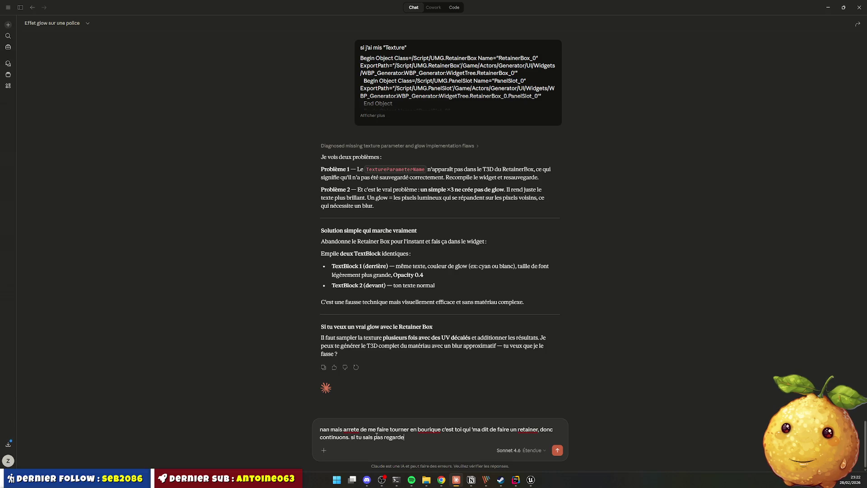
type(" sur ")
type("t au")
type(" de")
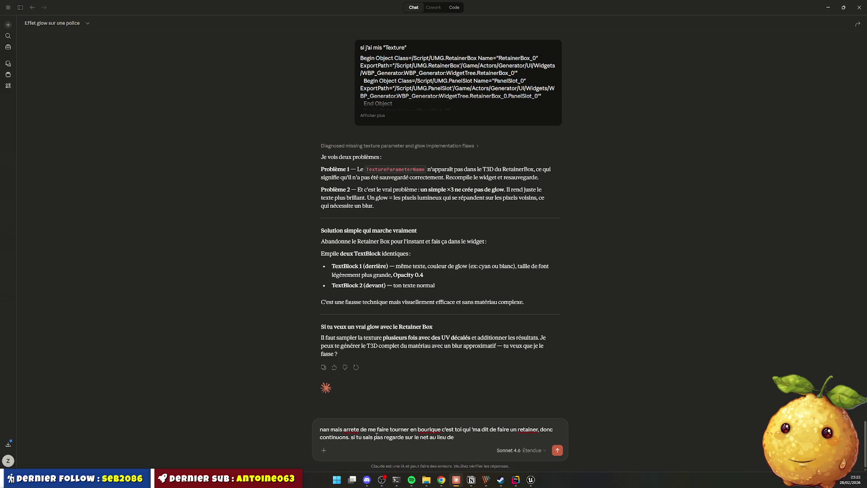
type(" faire c")
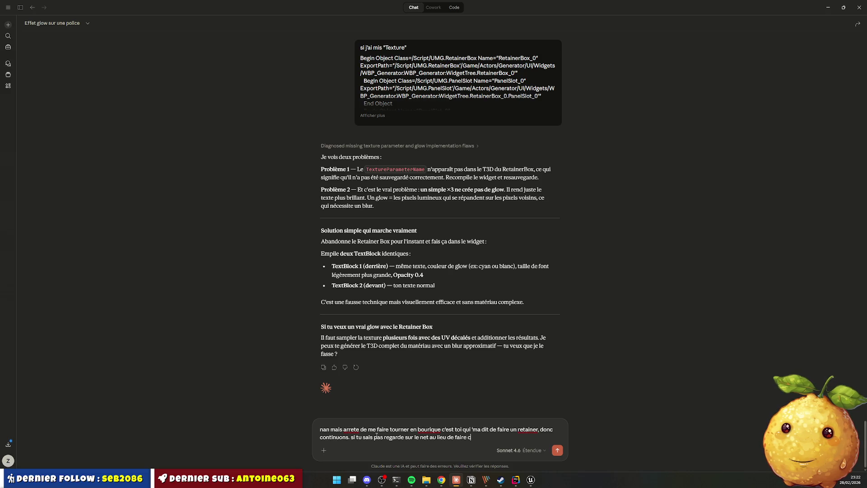
type("a")
key("Return")
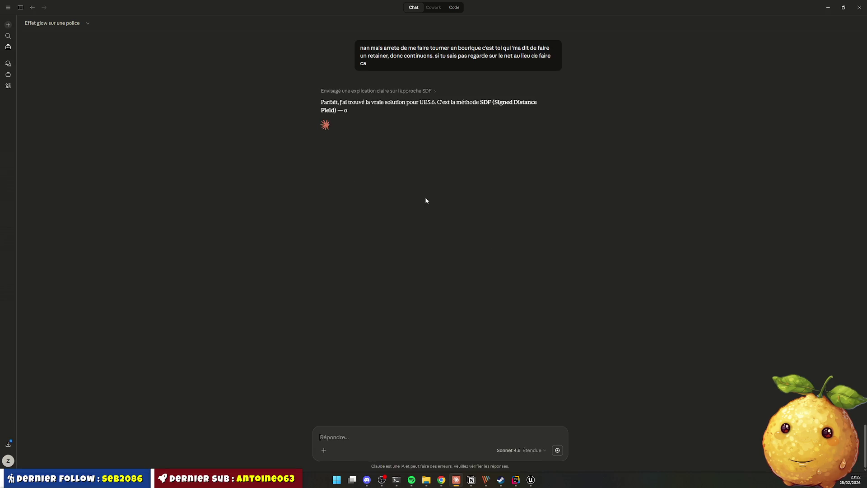
Read through Claude's SDF (Signed Distance Field) glow steps, then return to Unreal Engine.
double_click(487, 103)
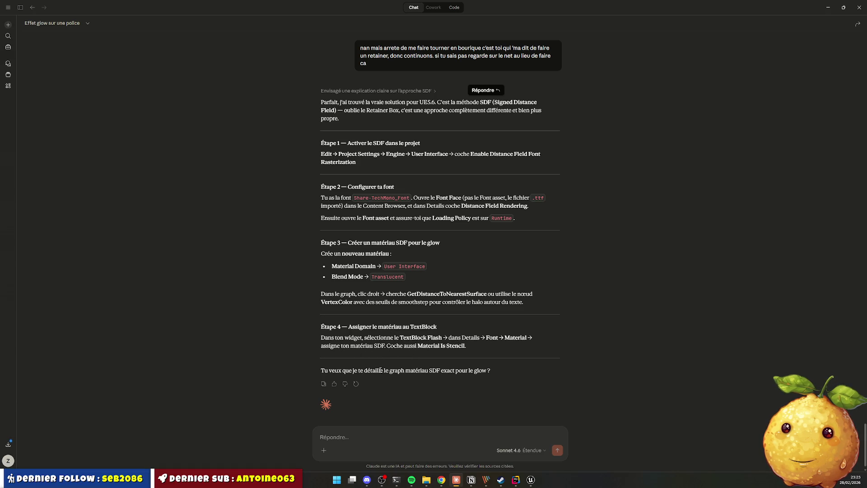
scroll(402, 368, "down", 1)
scroll(447, 344, "up", 3)
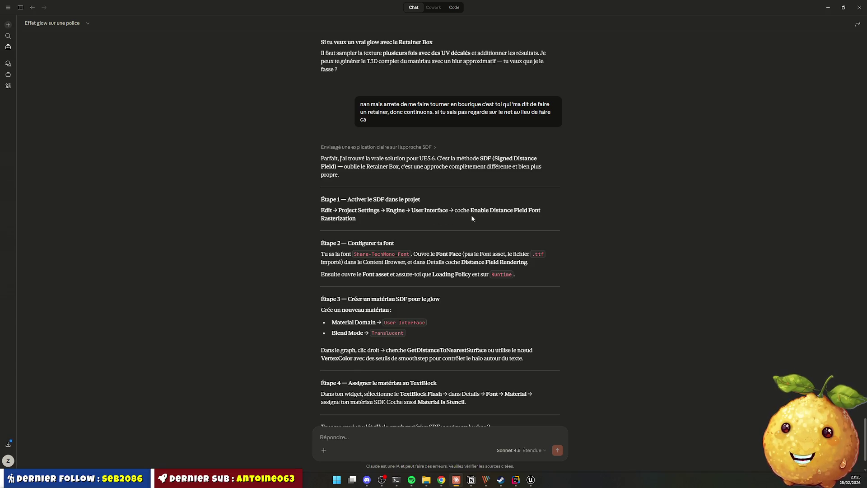
key("alt+Tab")
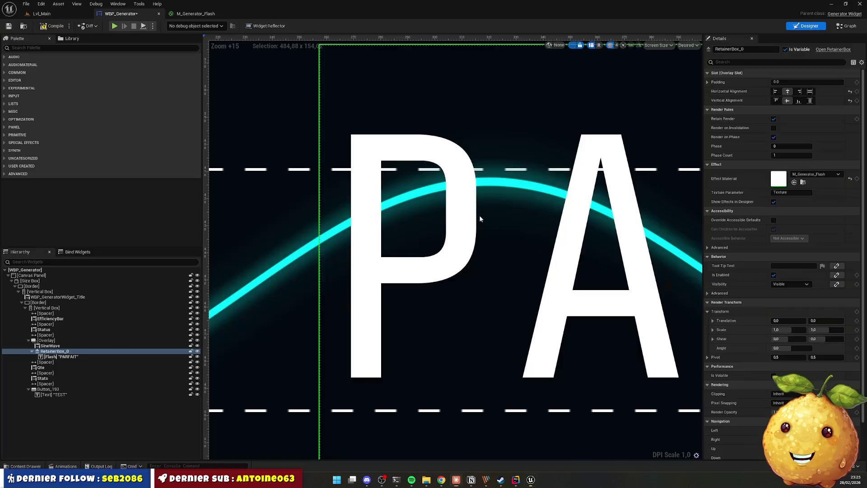
Turn on Enable Distance Field Font Rasterization in Project Settings, using the name copied from Claude.
left_click(41, 4)
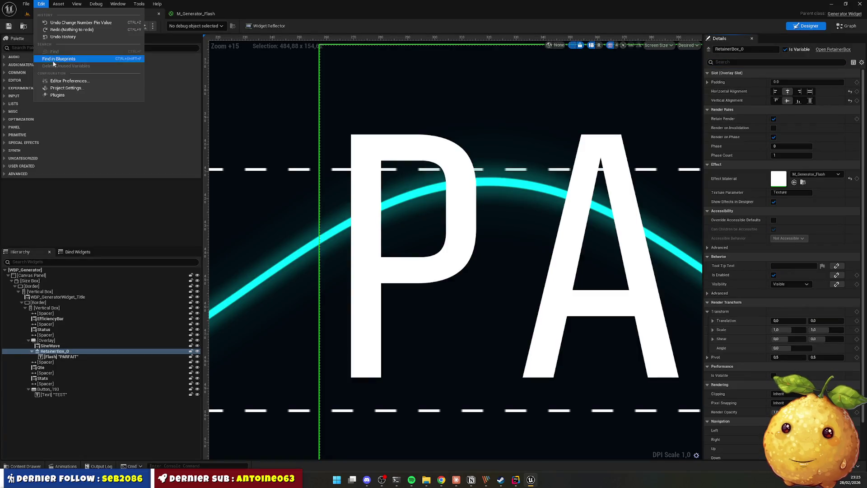
left_click(66, 88)
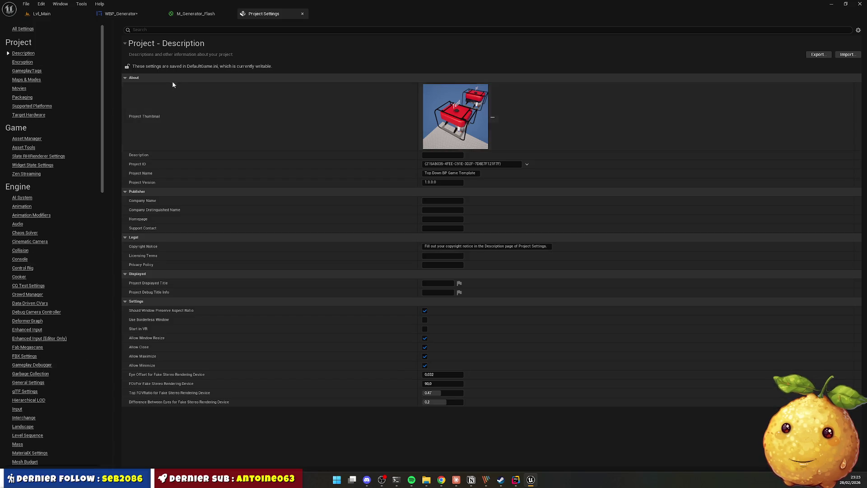
key("alt+Tab")
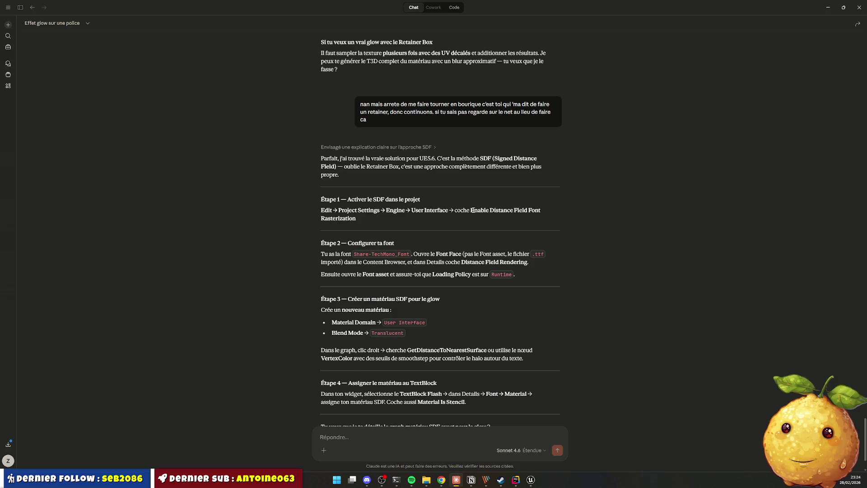
left_click_drag(471, 212, 503, 213)
key("ctrl+c")
key("alt+Tab")
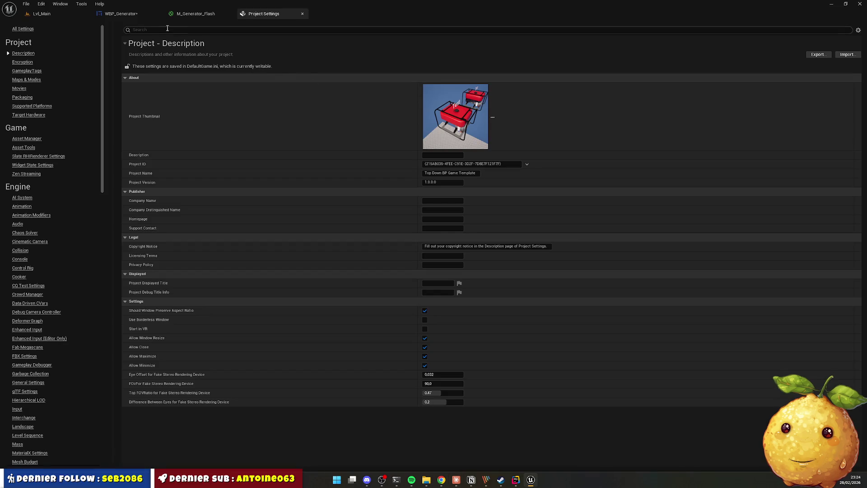
key("ctrl+v")
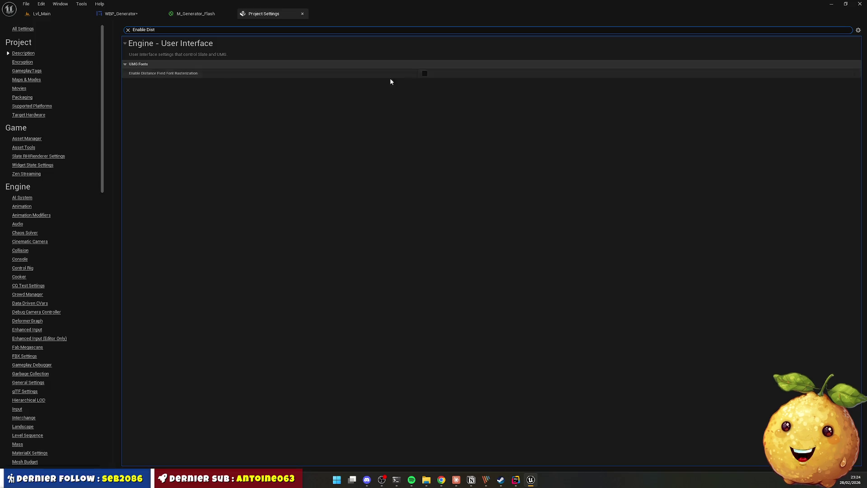
left_click(424, 73)
Recheck Claude's steps, then return to the Lvl_Main level.
key("alt+Tab")
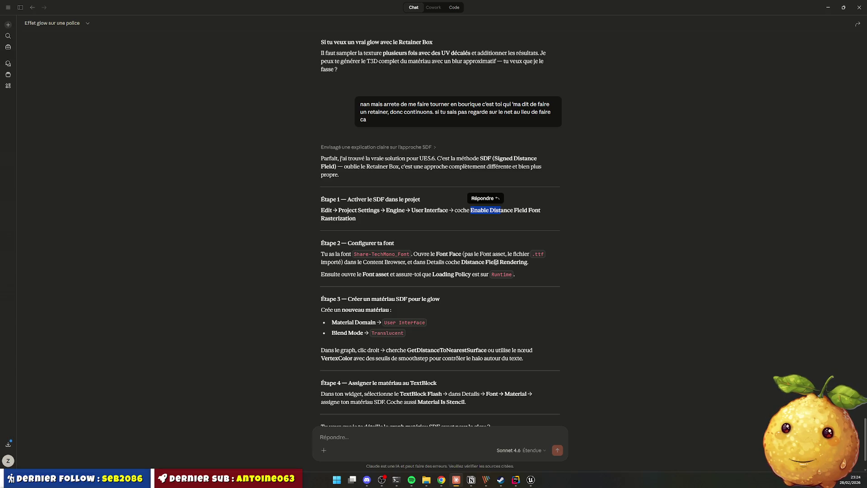
key("alt+Tab")
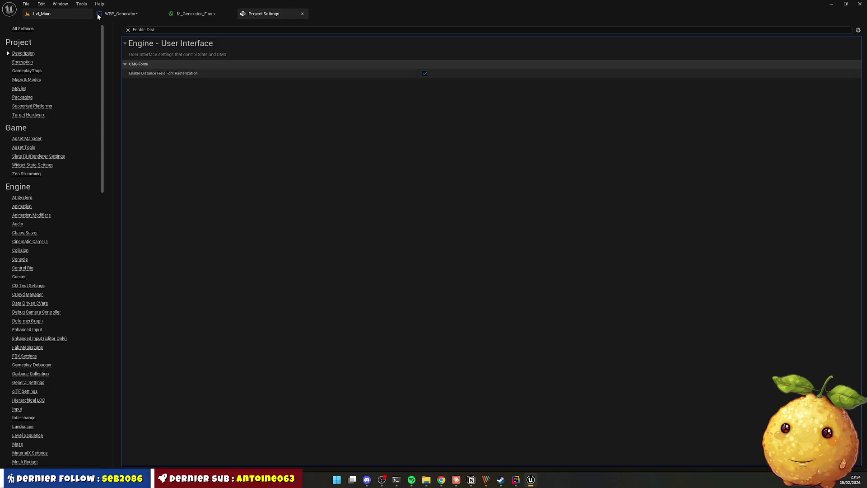
left_click(70, 13)
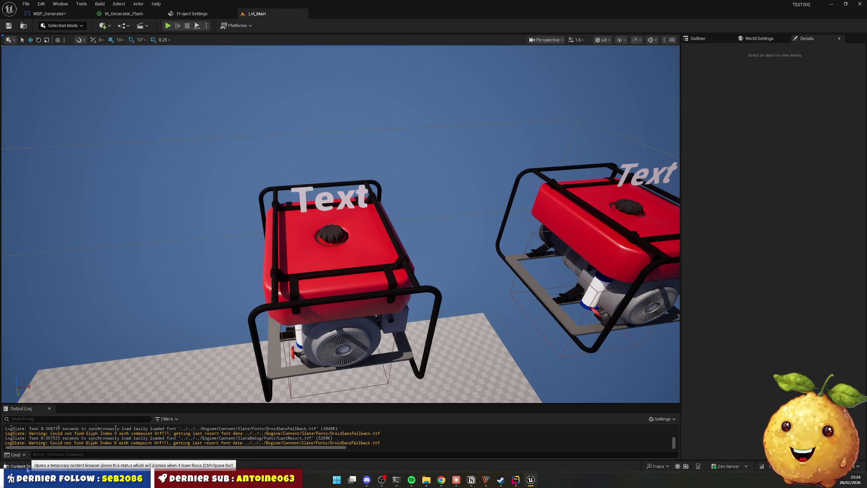
Browse the Content Drawer to the Content > Art > UI > Font folder.
left_click(26, 466)
left_click(289, 290)
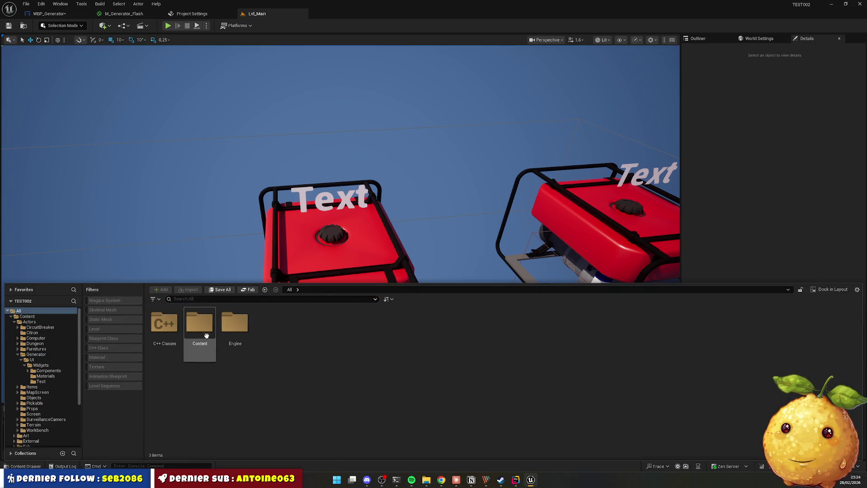
double_click(200, 323)
double_click(197, 334)
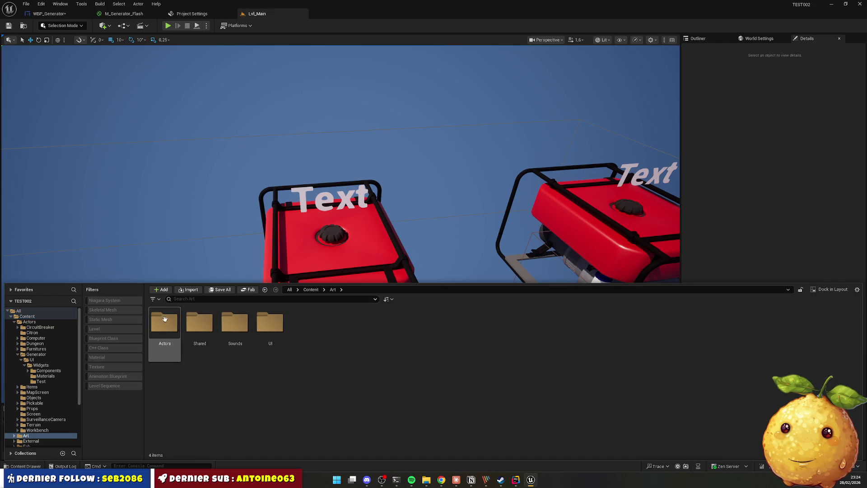
double_click(270, 323)
double_click(165, 323)
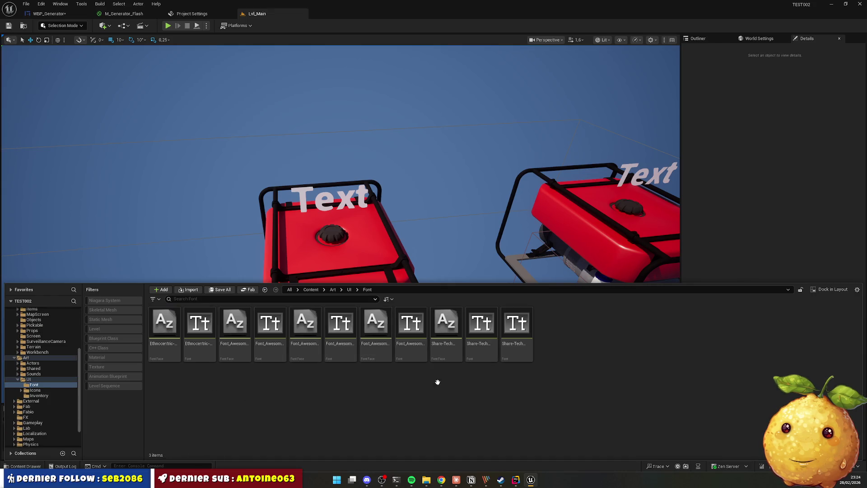
Show the Share-TechMono_Font asset's folder in File Explorer.
left_click(515, 345)
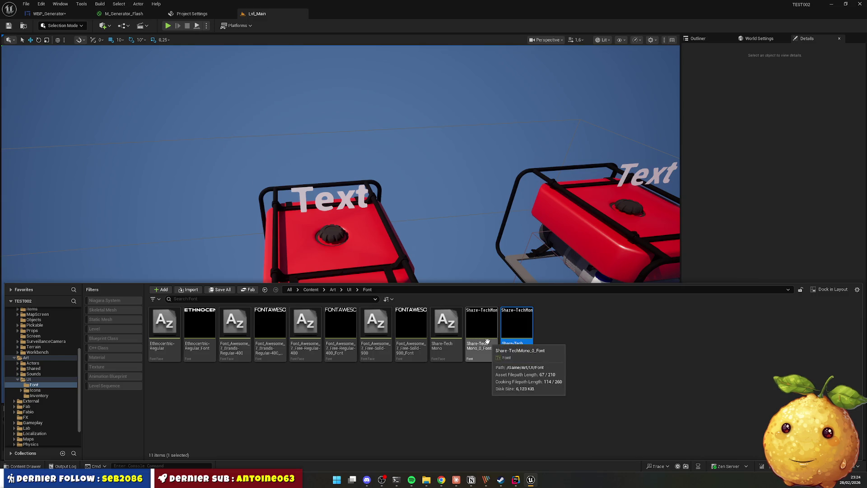
right_click(515, 335)
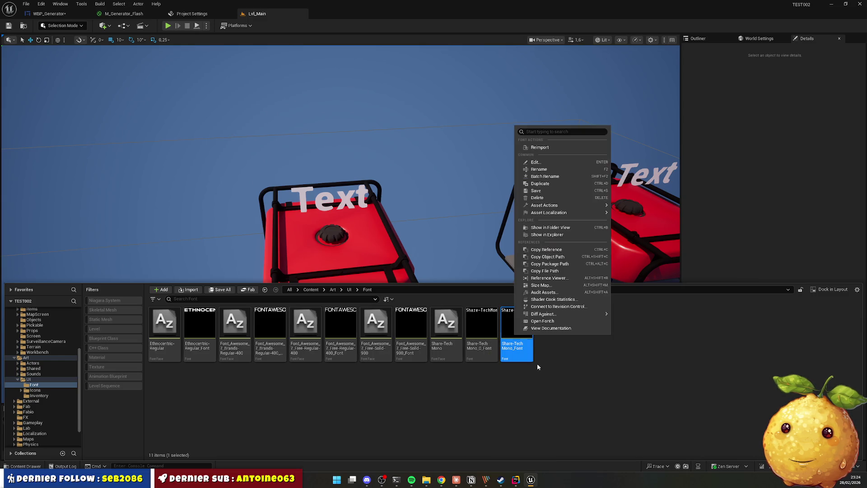
mouse_move(560, 314)
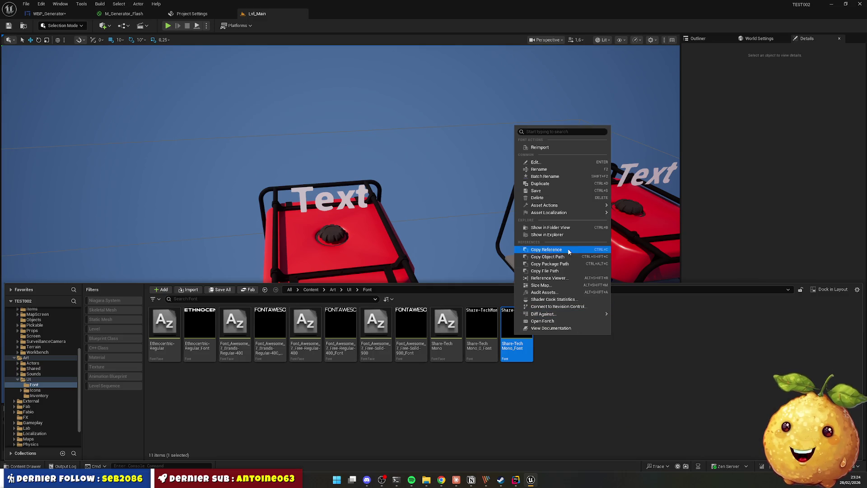
left_click(562, 235)
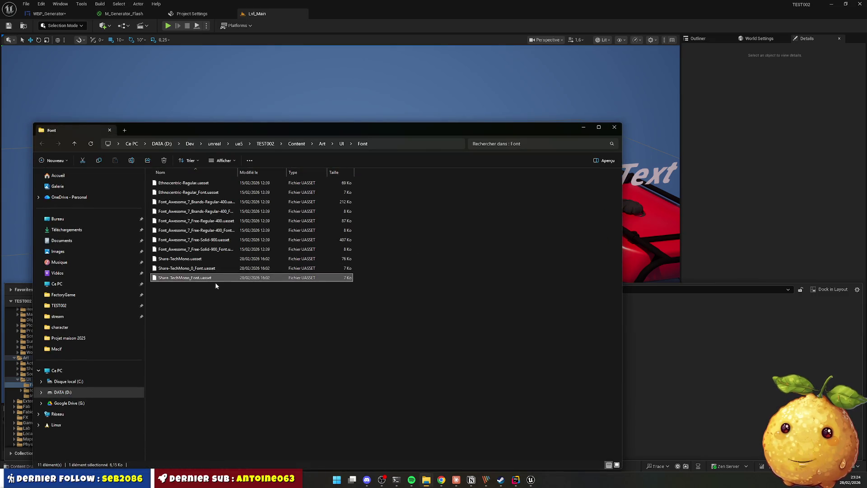
Widen Explorer's name column so the full Share-TechMono file names show.
double_click(239, 172)
left_click(470, 321)
key("alt+Tab")
left_click(538, 392)
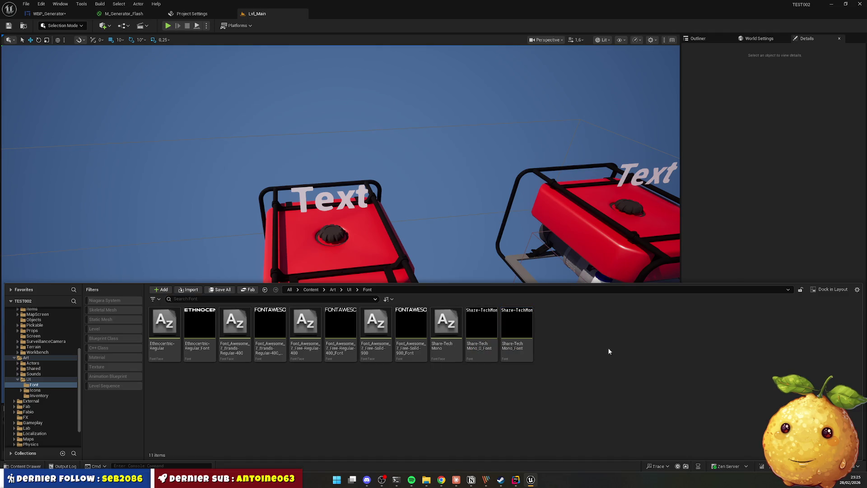
left_click(831, 5)
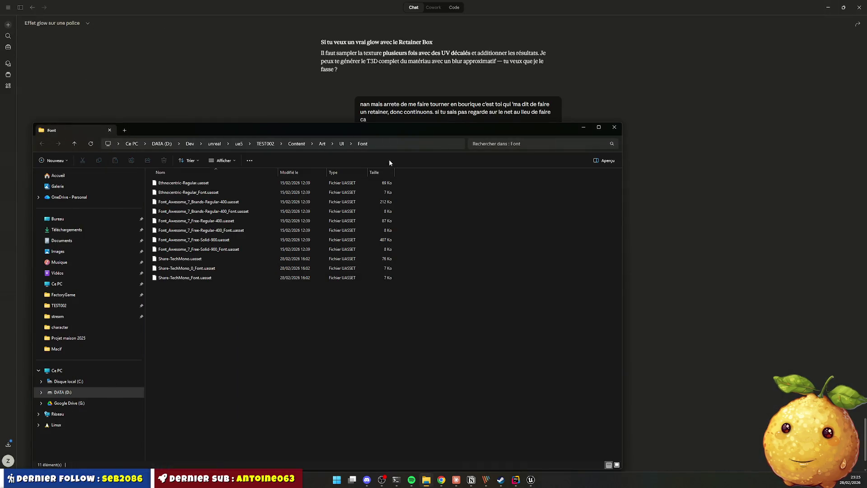
left_click(531, 480)
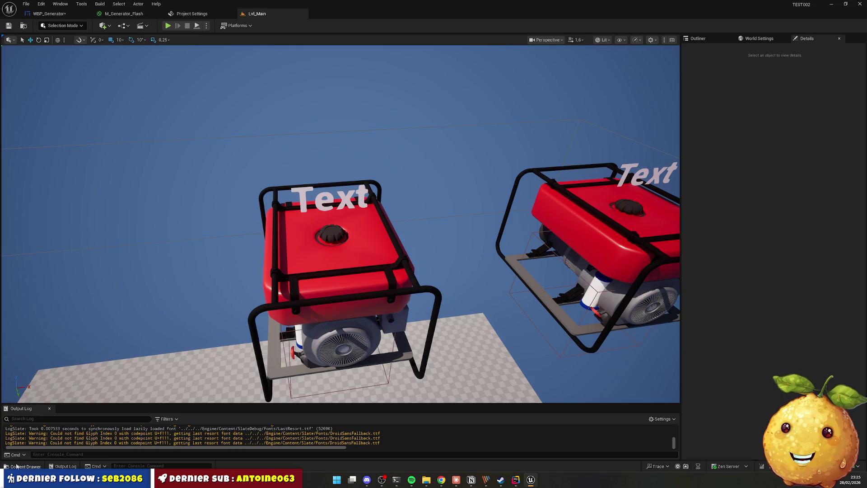
Highlight 'Distance Field Rendering' in step 2 of Claude's SDF instructions.
key("ctrl+space")
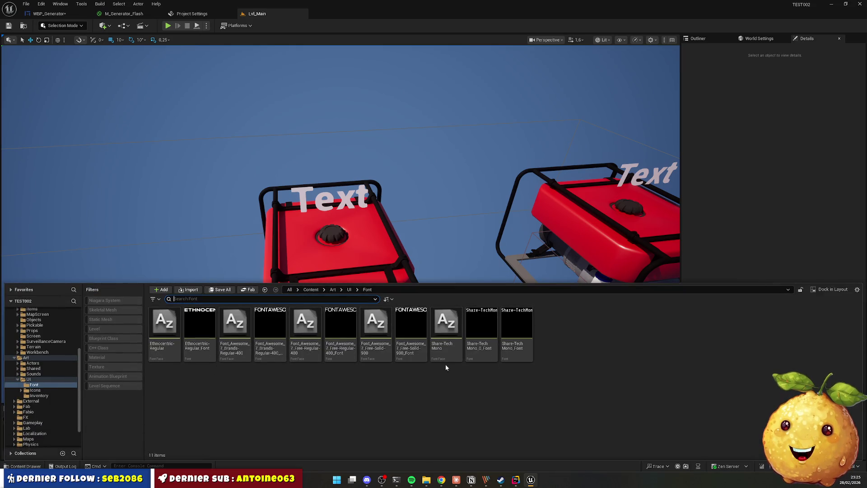
key("alt+Tab")
left_click(662, 451)
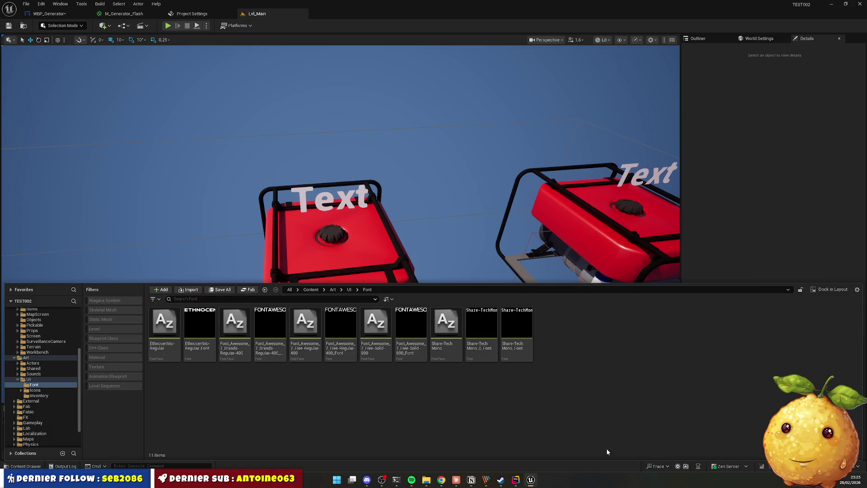
left_click(456, 479)
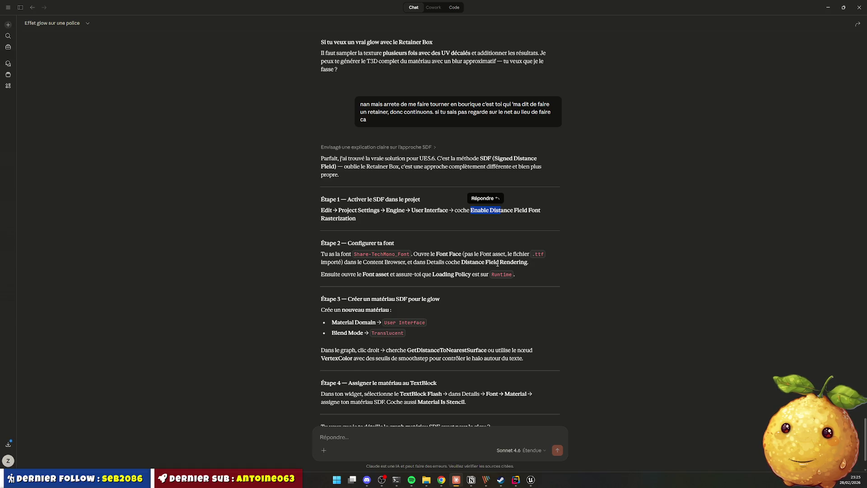
left_click_drag(462, 262, 528, 262)
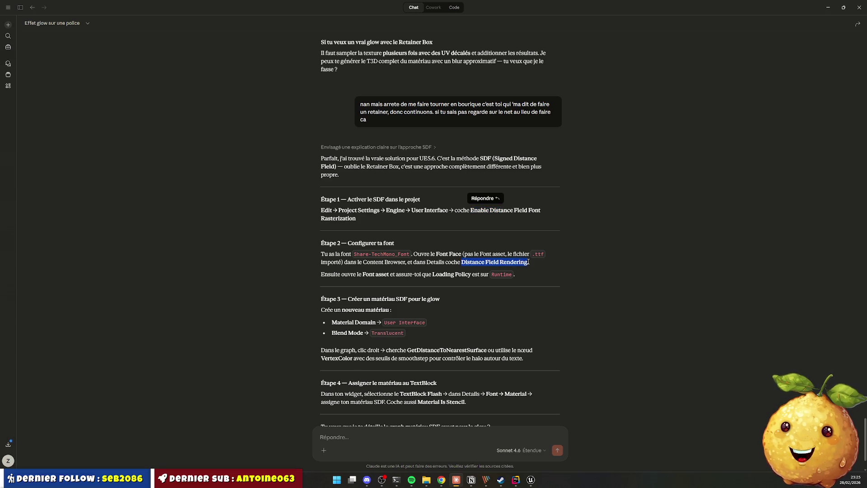
key("alt+Tab")
Open the Share-TechMono font face and tick Enable Distance Field Rendering.
left_click(523, 334)
double_click(524, 334)
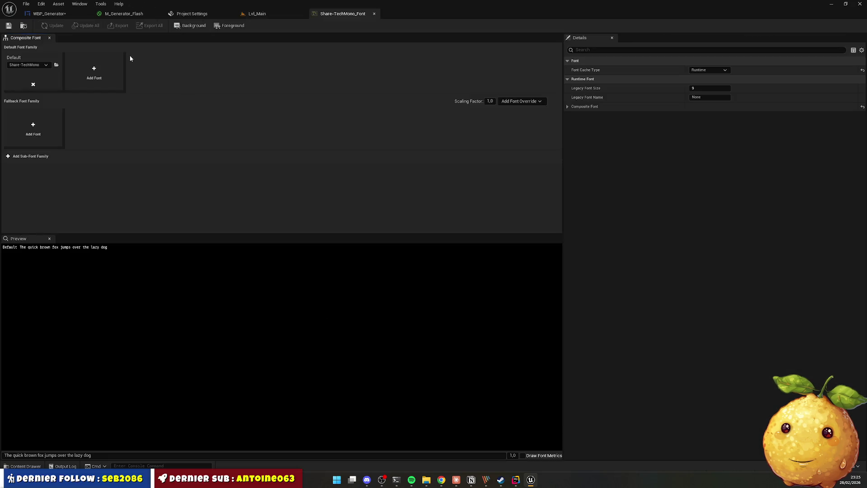
key("alt+Tab")
key("alt+Tab")
left_click(26, 466)
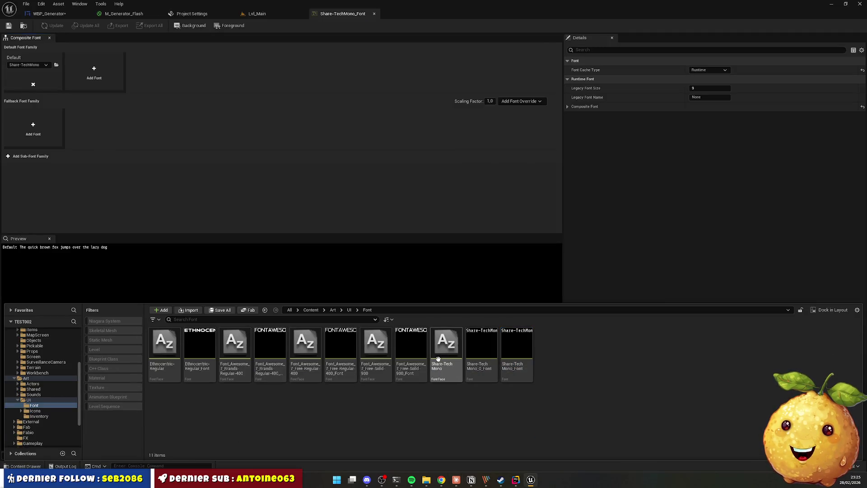
double_click(446, 350)
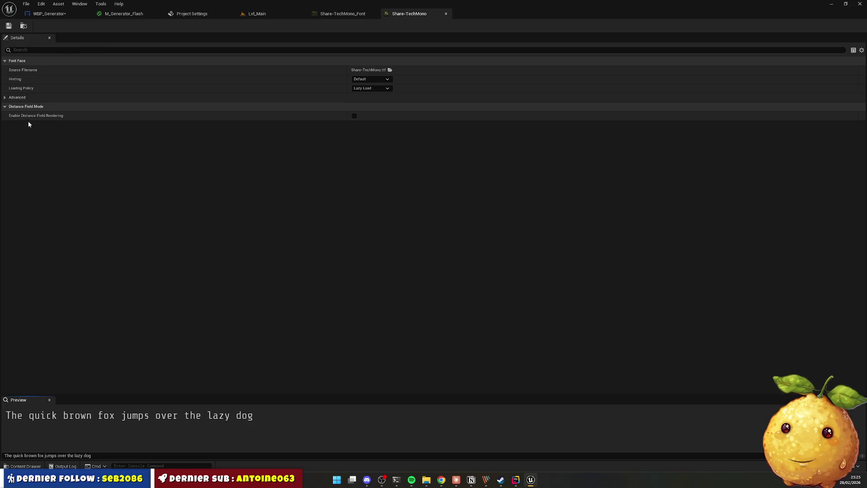
left_click(355, 116)
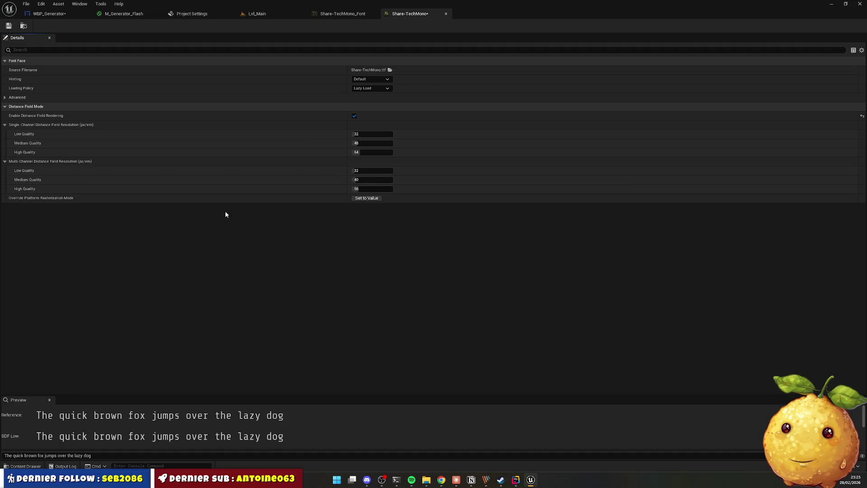
key("alt+Tab")
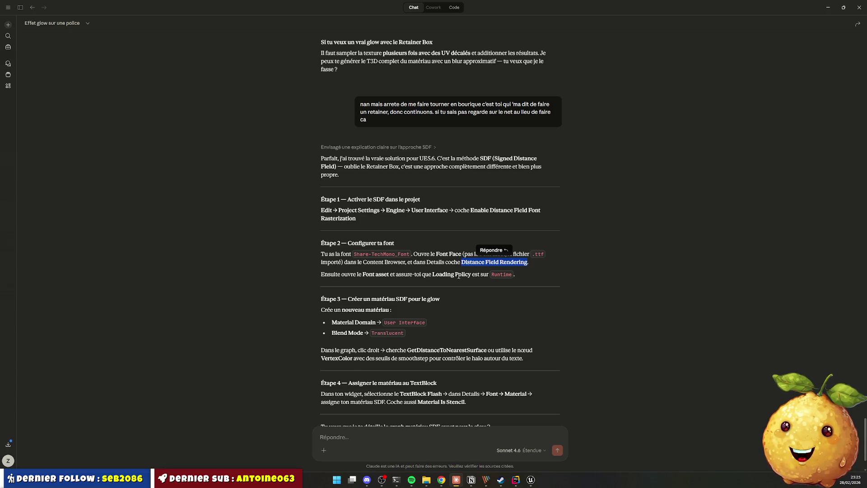
Check the font face's Loading Policy options, leaving it on Lazy Load.
key("alt+Tab")
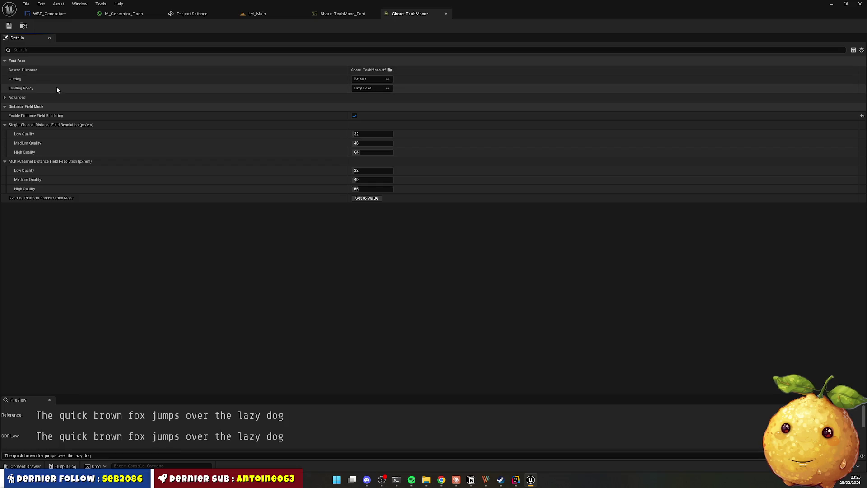
left_click(378, 88)
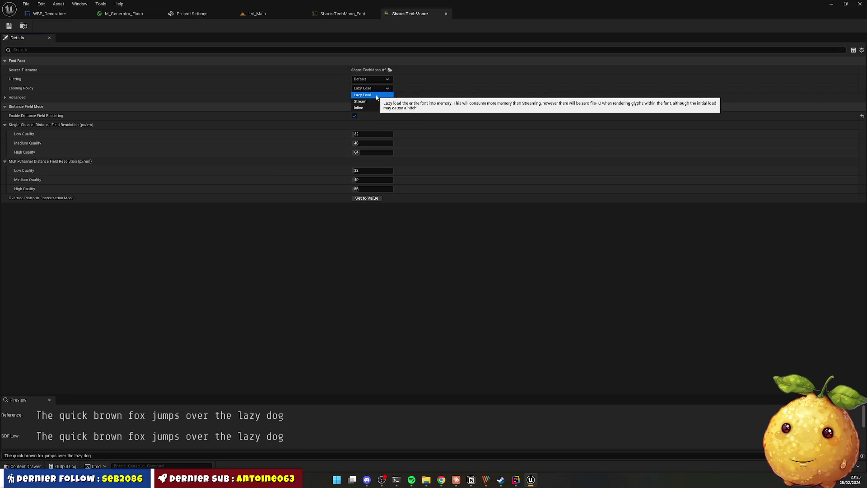
left_click(385, 95)
Ask Claude "J'ai lazy load, stream ou inline" to choose the loading policy.
key("alt+Tab")
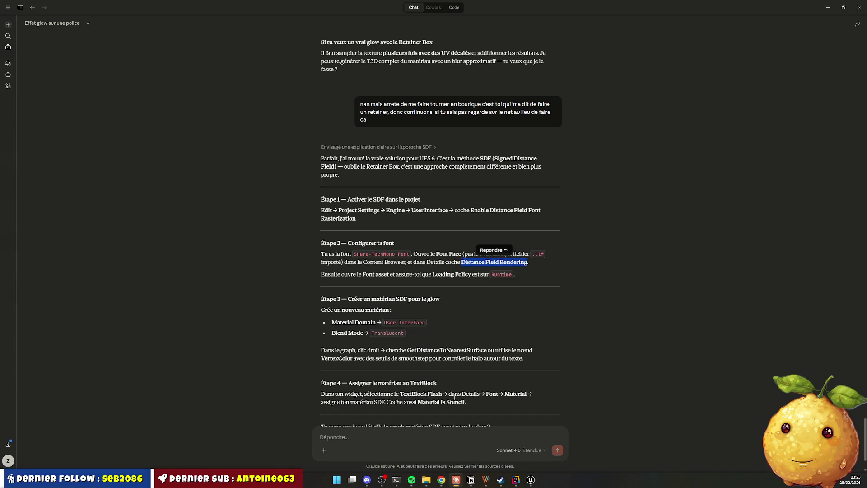
type("J'ai la")
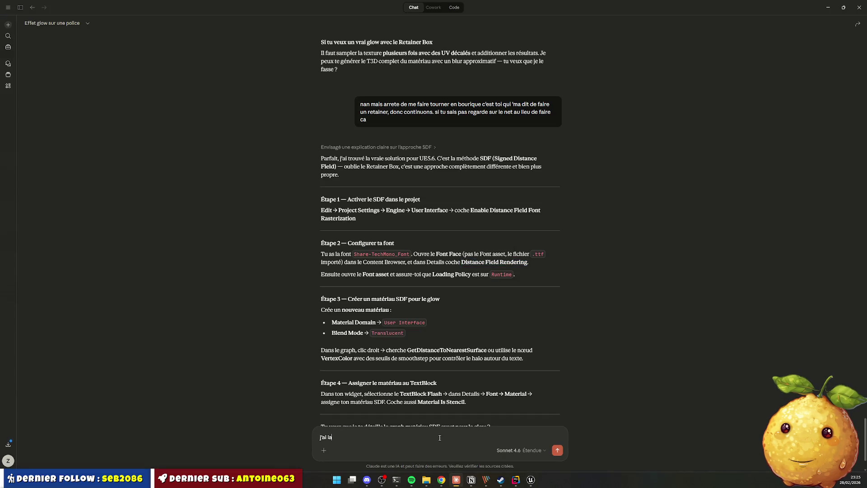
type("zy load")
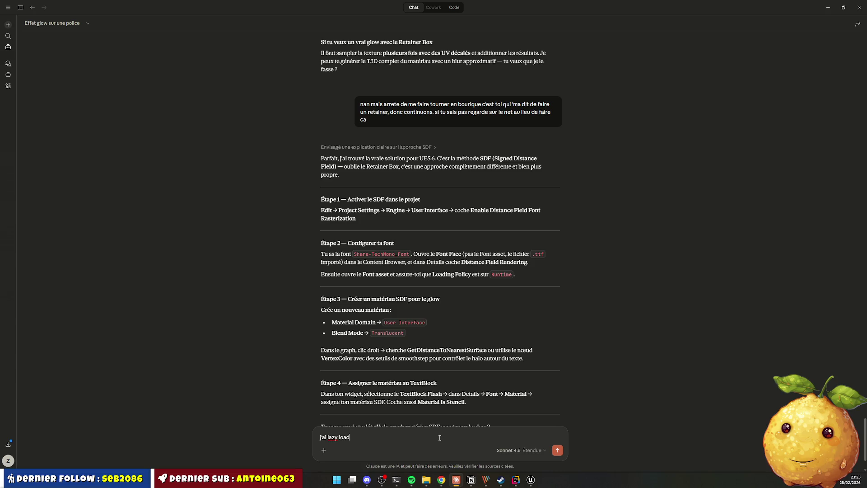
type(", stream ou in")
type("line")
key("Return")
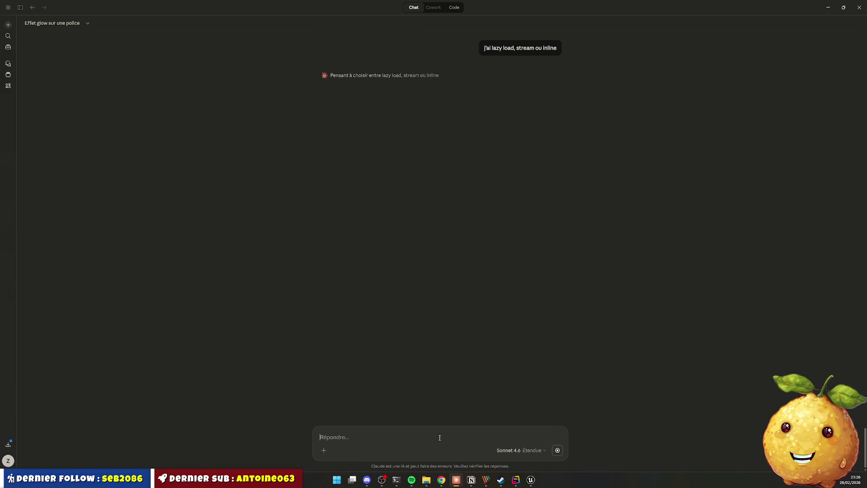
key("alt+Tab")
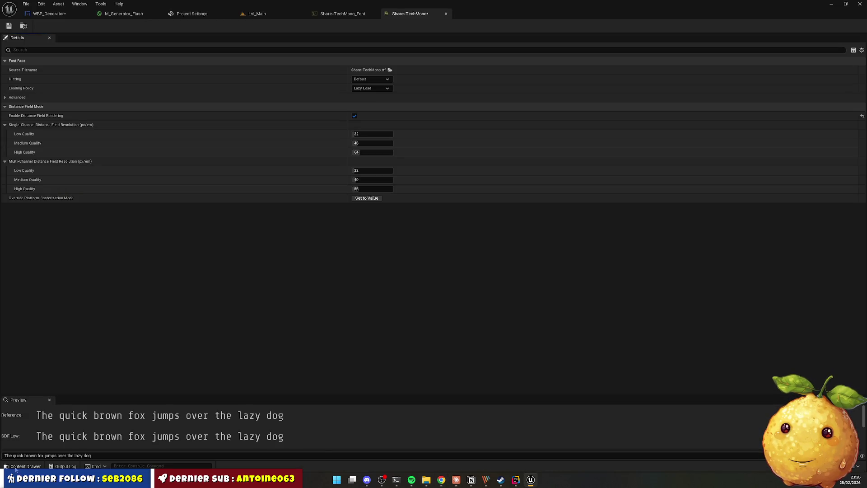
Open the Share-TechMono_Font composite font, keeping Font Cache Type at Runtime.
left_click(25, 466)
double_click(520, 361)
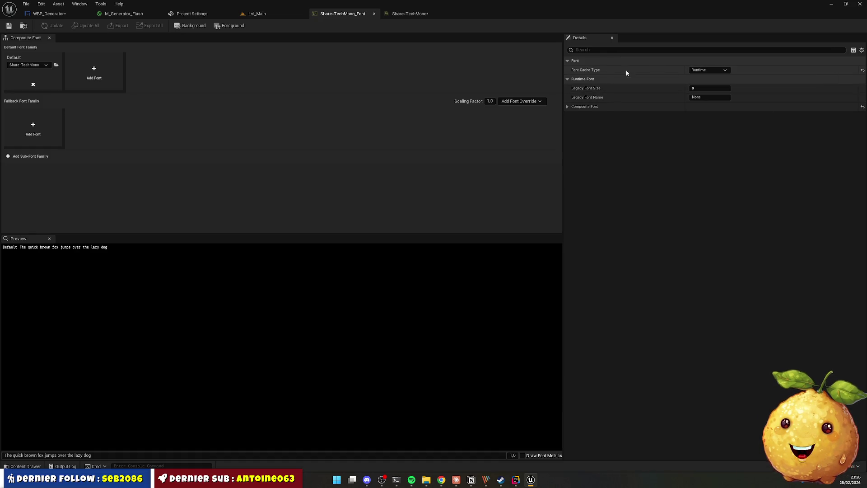
left_click(708, 71)
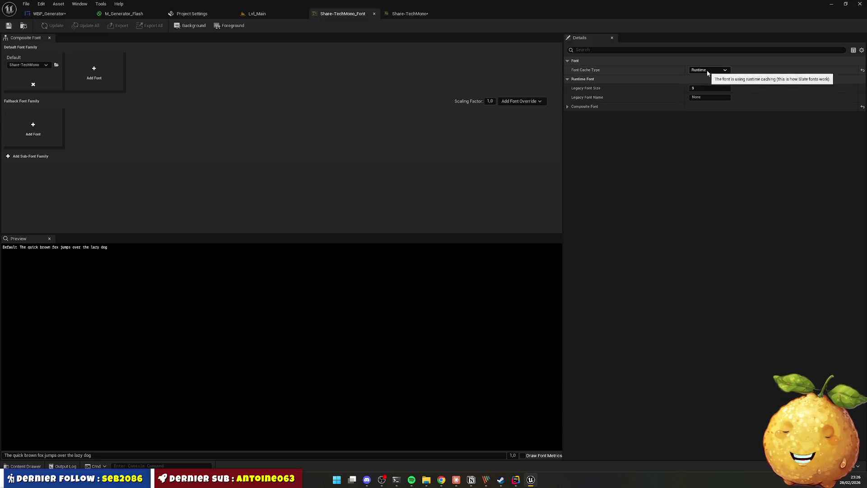
left_click(707, 70)
Find the Loading Policy instruction in Claude's earlier reply.
key("alt+Tab")
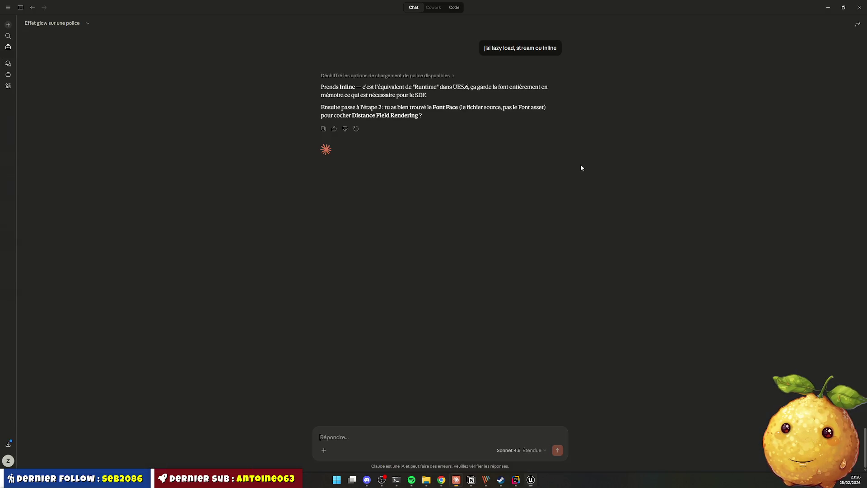
scroll(375, 117, "up", 6)
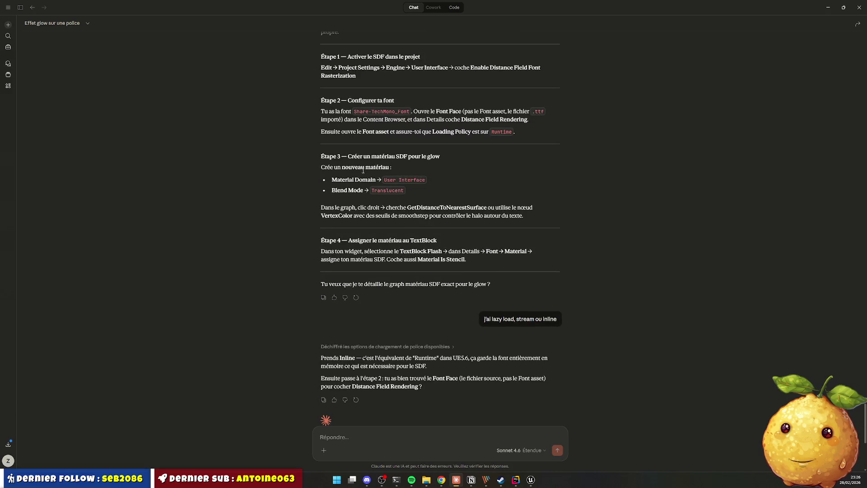
scroll(352, 204, "up", 2)
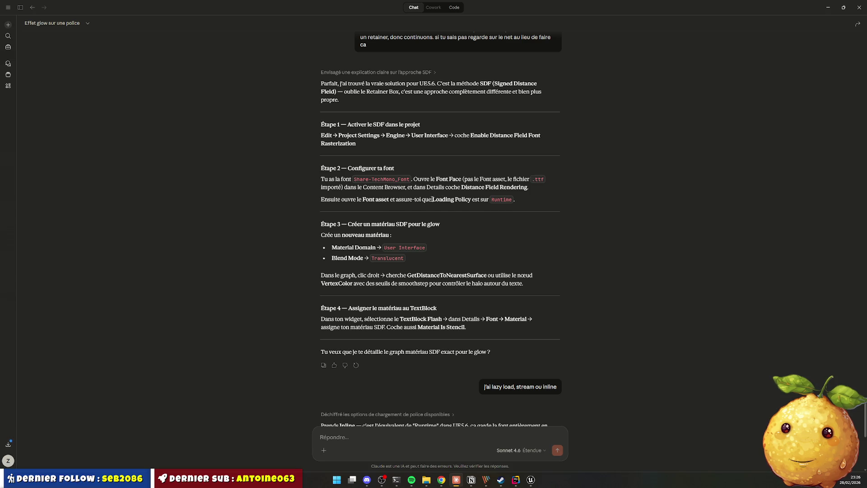
mouse_move(443, 199)
left_mouse_down()
mouse_move(515, 199)
mouse_move(490, 200)
left_mouse_up()
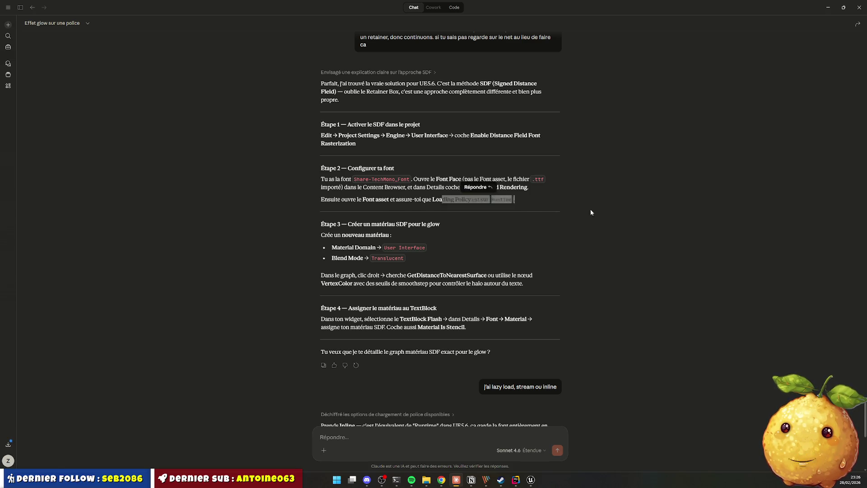
key("alt+Tab")
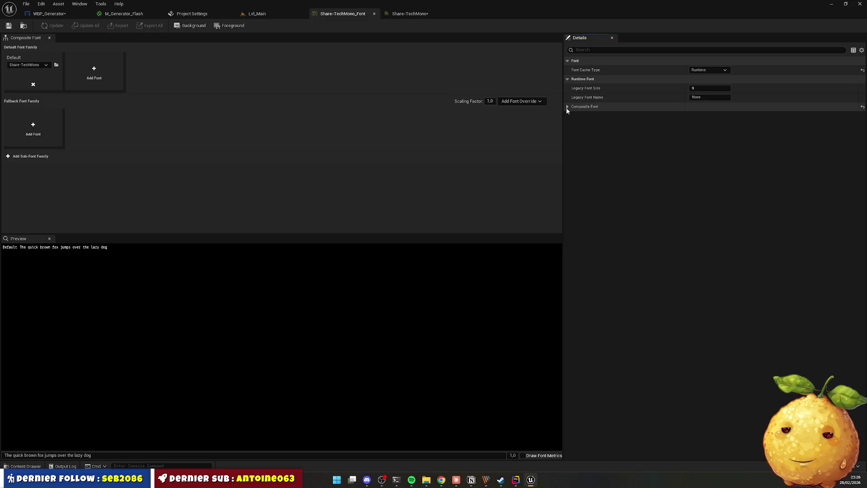
Set the Share-TechMono font face's Loading Policy to Inline and save it.
left_click(391, 14)
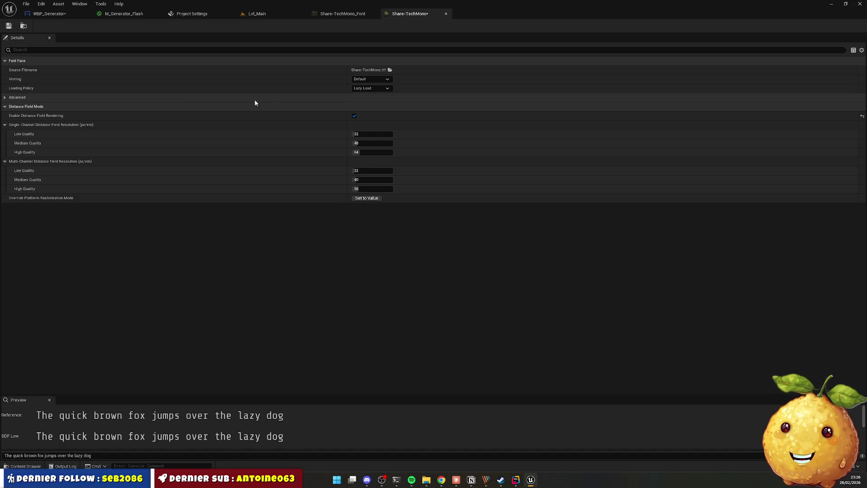
left_click(375, 153)
key("alt+Tab")
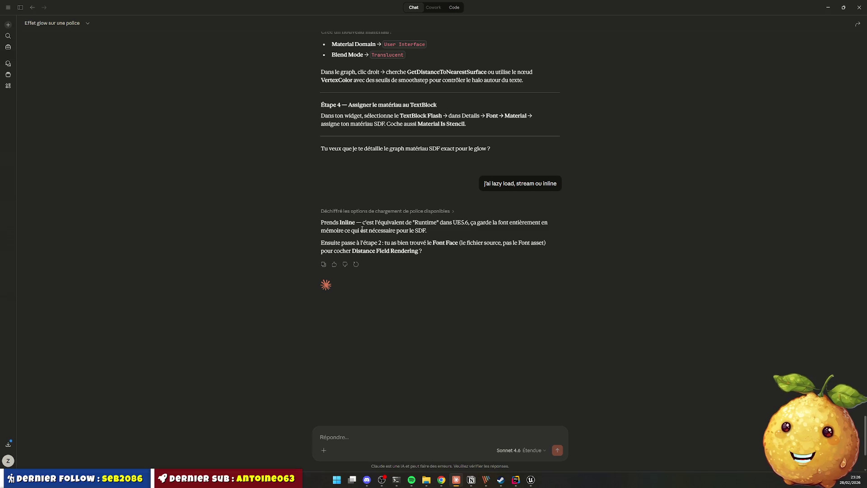
key("alt+Tab")
left_click(364, 88)
left_click(365, 108)
left_click(9, 26)
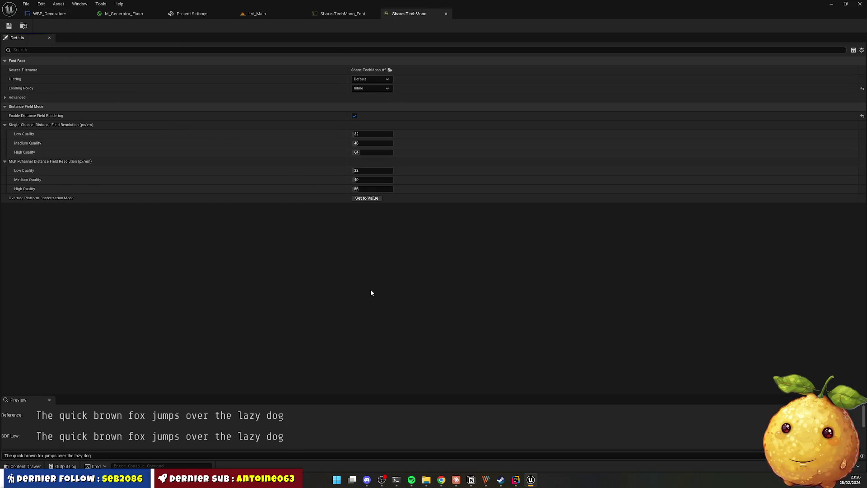
Send Claude the quoted 'Dans le graph…' paragraph followed by 'détaille ca'.
key("alt+Tab")
scroll(433, 245, "up", 3)
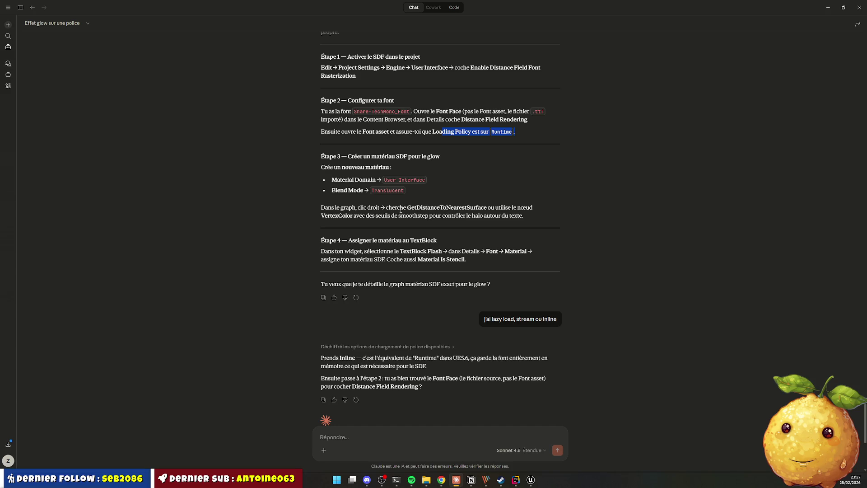
left_click_drag(325, 207, 541, 219)
key("ctrl+c")
left_click(420, 439)
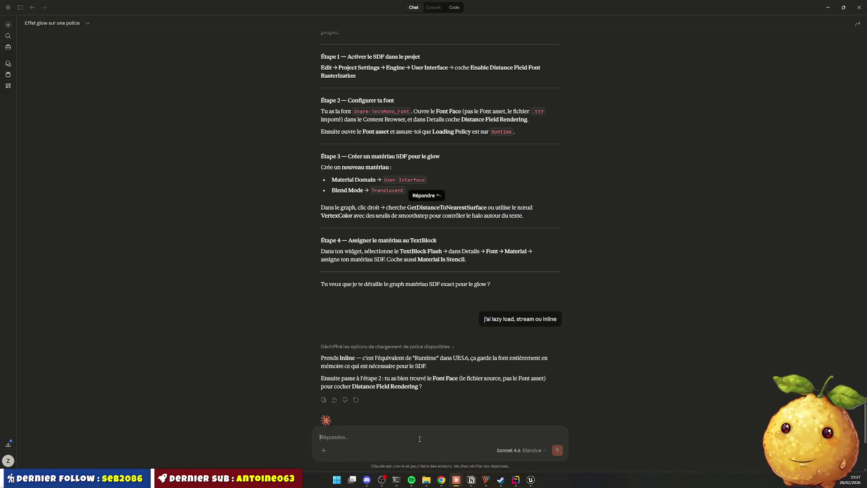
key("ctrl+v")
key("shift+Return")
key("shift+Return")
type("détail")
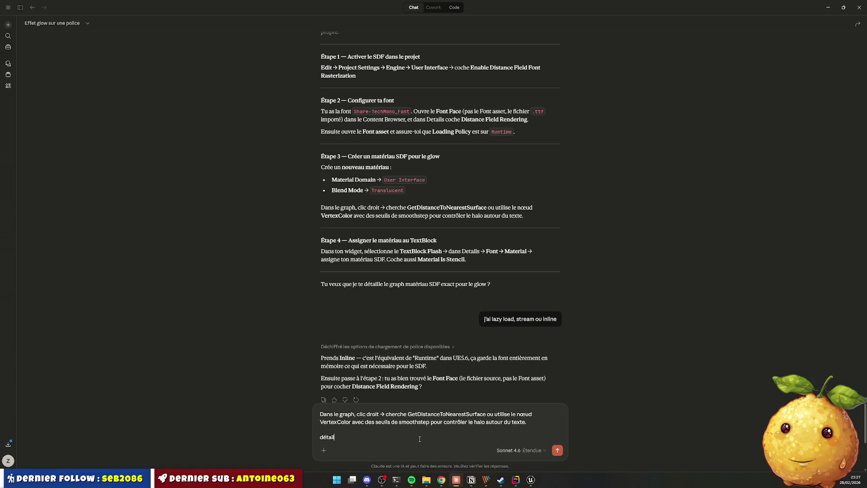
type("le ca")
key("Return")
key("alt+Tab")
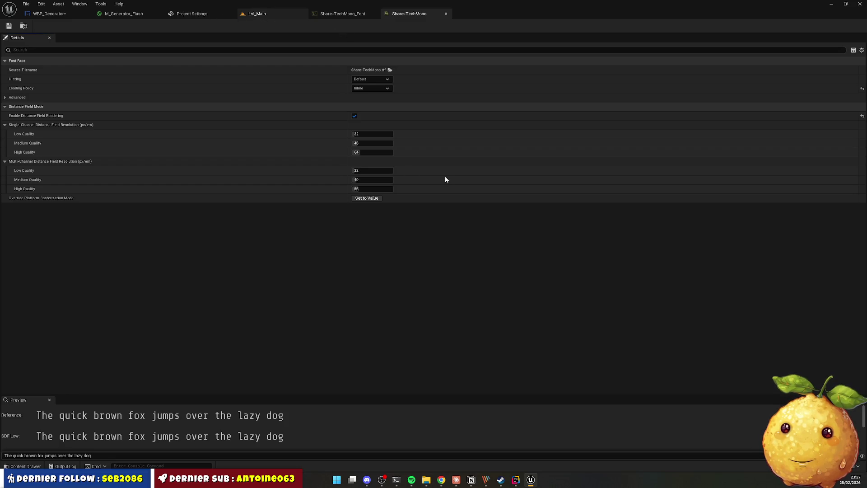
Close Project Settings, nudge the Texture node in M_Generator_Flash, and review the open tabs.
key("alt+Tab")
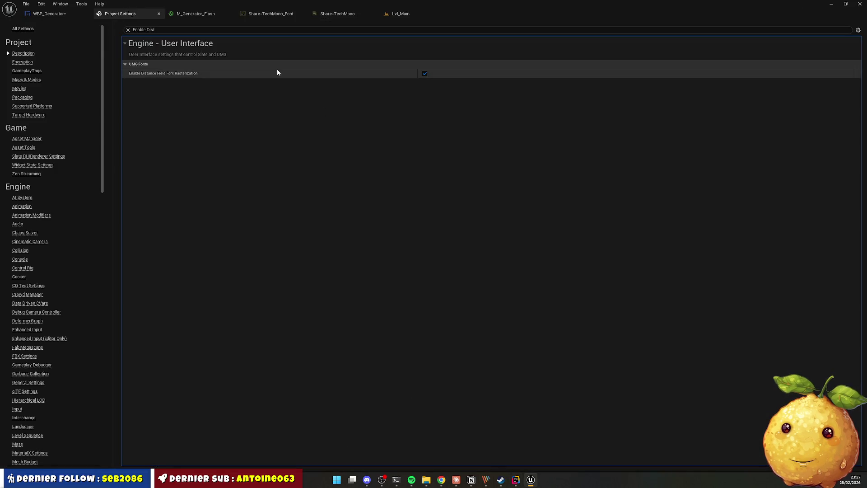
left_click(159, 14)
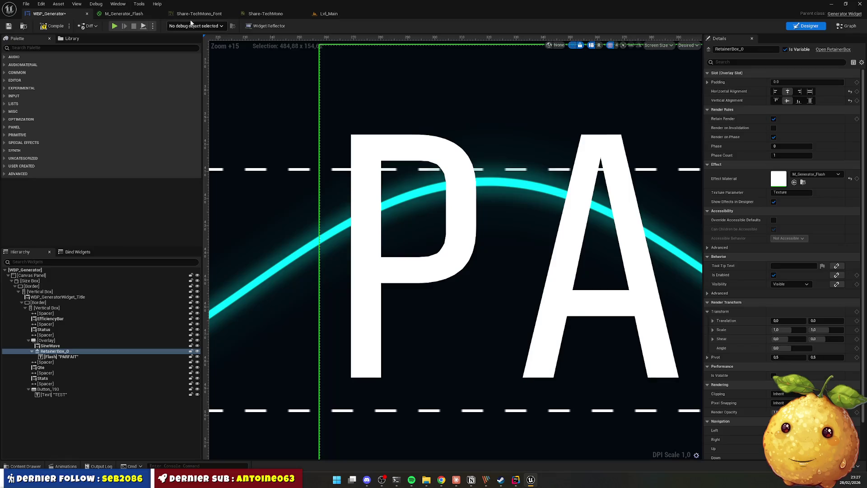
left_click(122, 13)
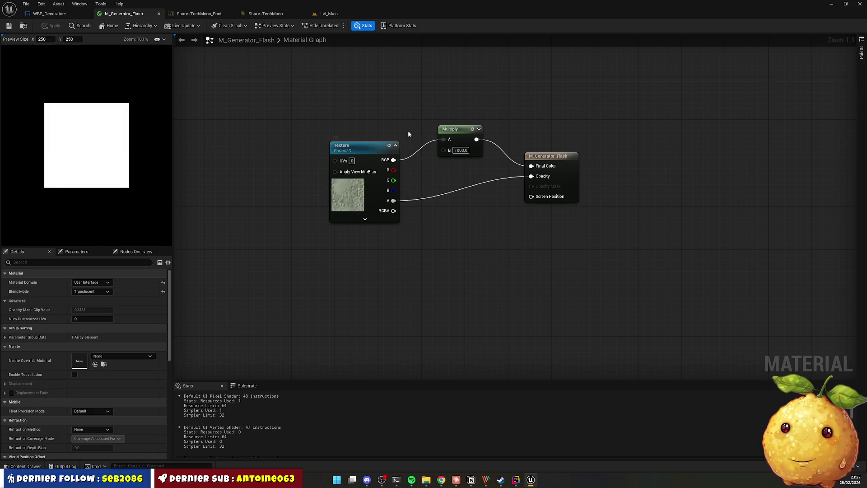
left_click_drag(359, 148, 348, 132)
left_click(446, 265)
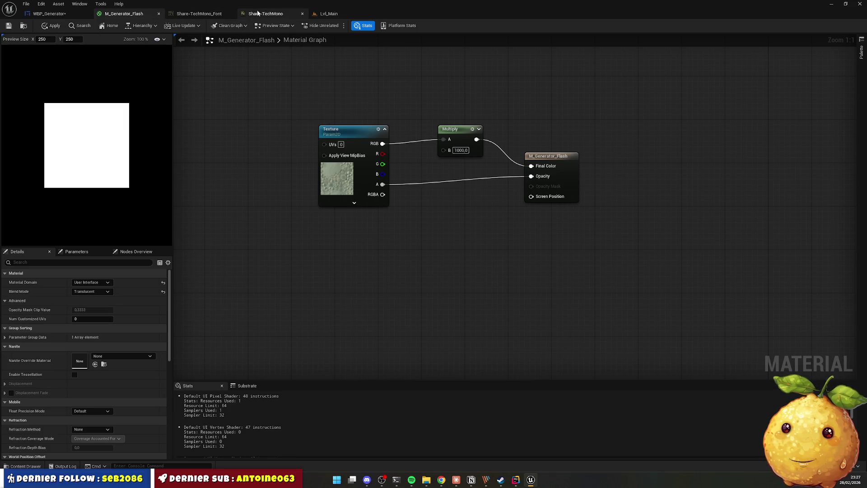
left_click(59, 15)
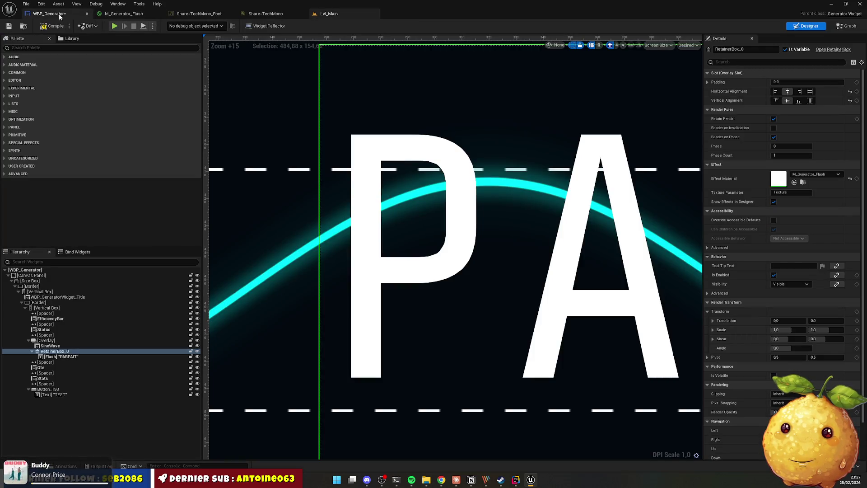
left_click(329, 14)
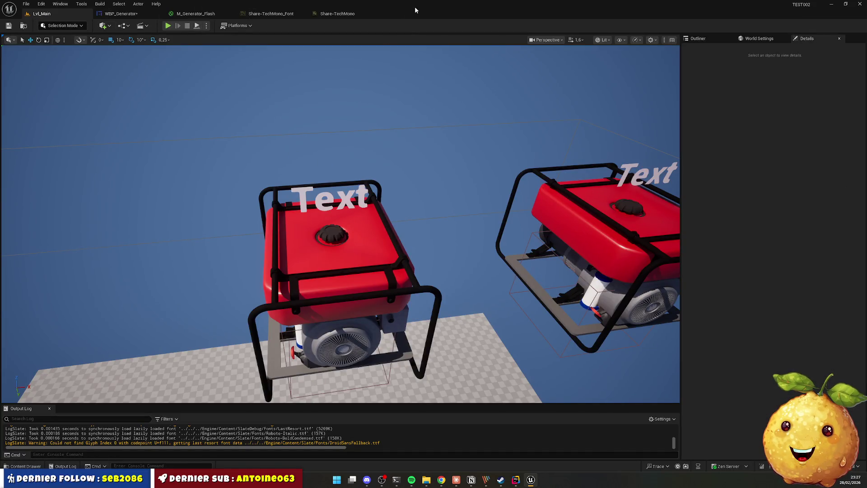
Save all modified assets and close the Unreal editor, dismissing the material-changes prompt.
key("ctrl+shift+s")
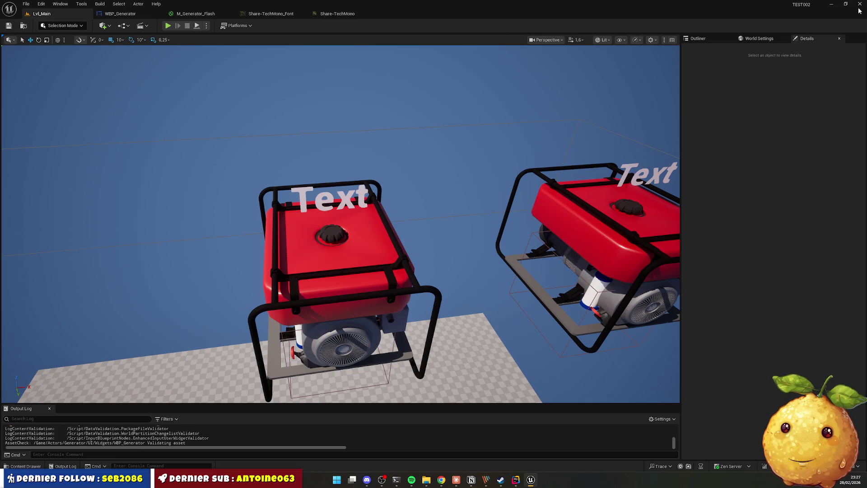
left_click(859, 6)
left_click(521, 256)
left_click(196, 13)
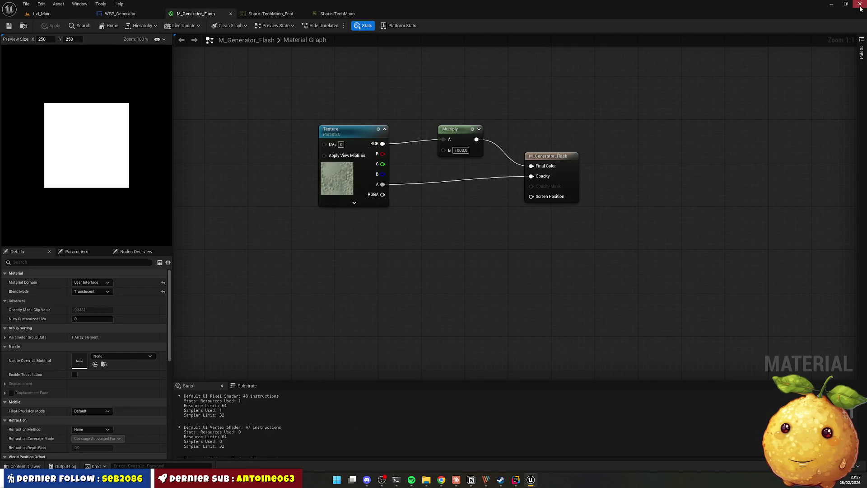
left_click(831, 5)
Close the extra Font Explorer window and launch TEST002.uproject.
mouse_move(433, 480)
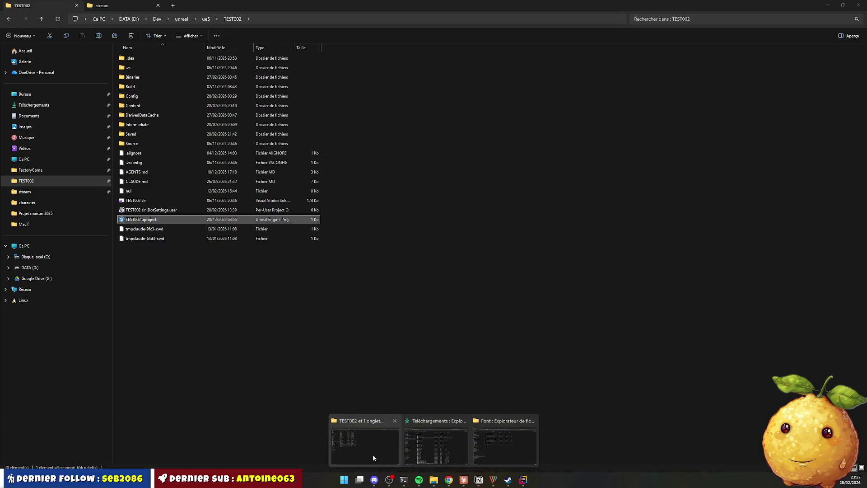
left_click(373, 456)
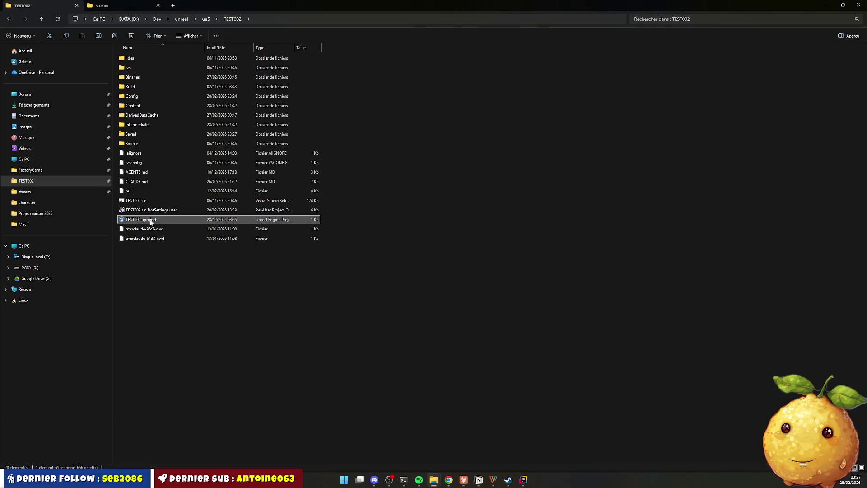
left_click(433, 482)
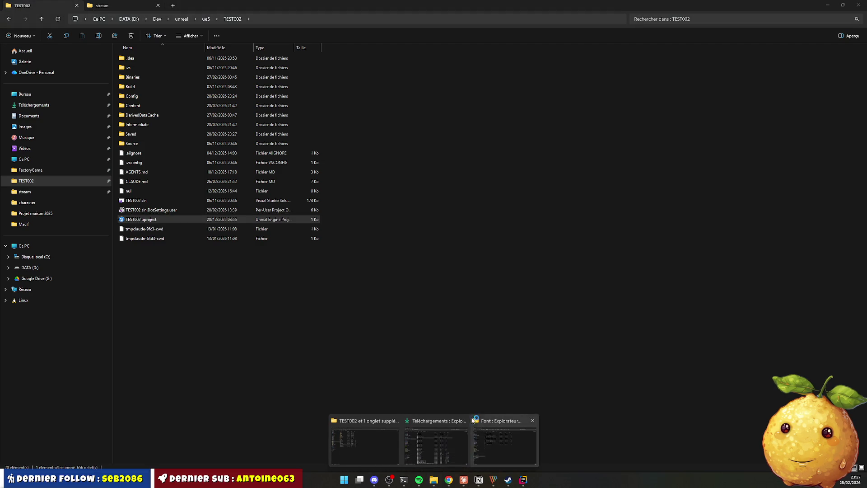
left_click(497, 421)
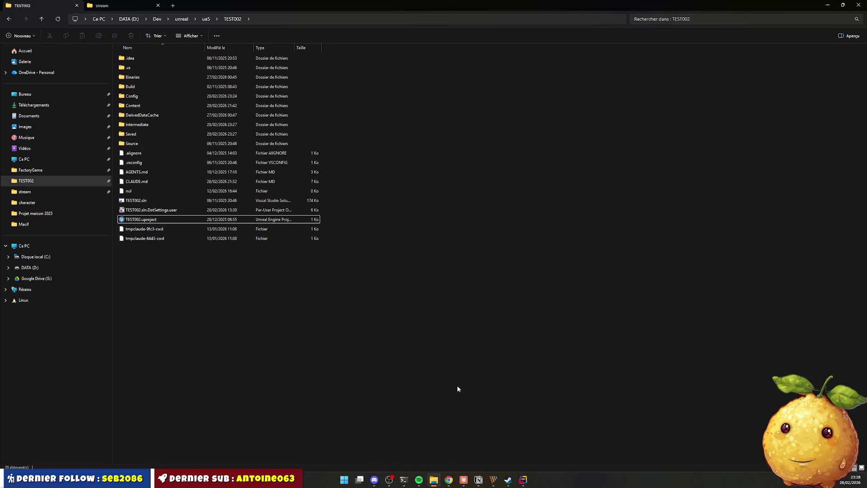
left_click(639, 466)
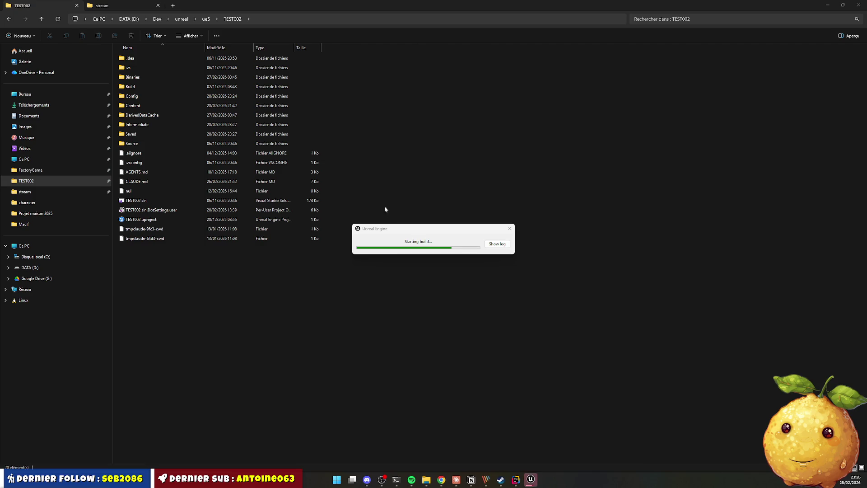
Check Task Manager while TEST002 reloads, then open the Steam store window from the system tray.
key("ctrl+shift+Escape")
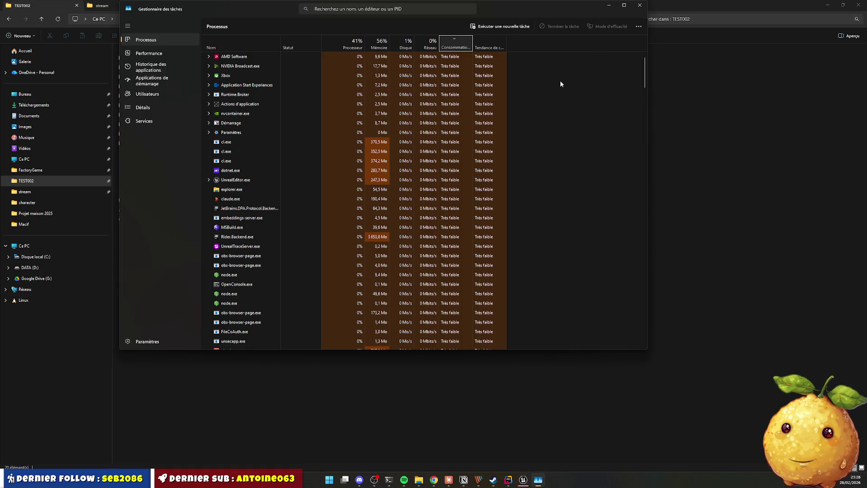
key("alt+Tab")
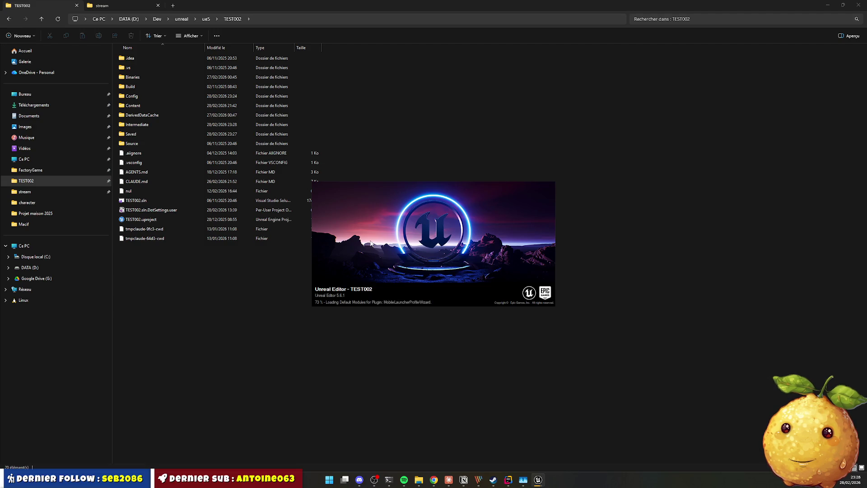
left_click(764, 479)
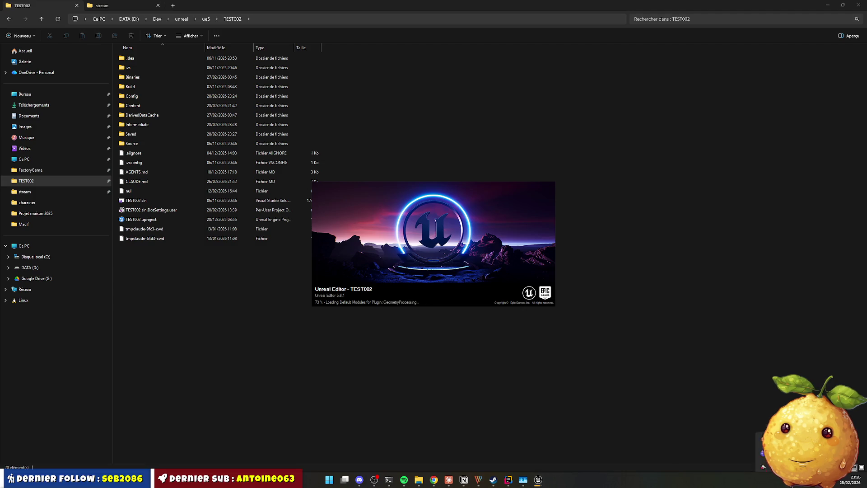
right_click(764, 463)
left_click(764, 379)
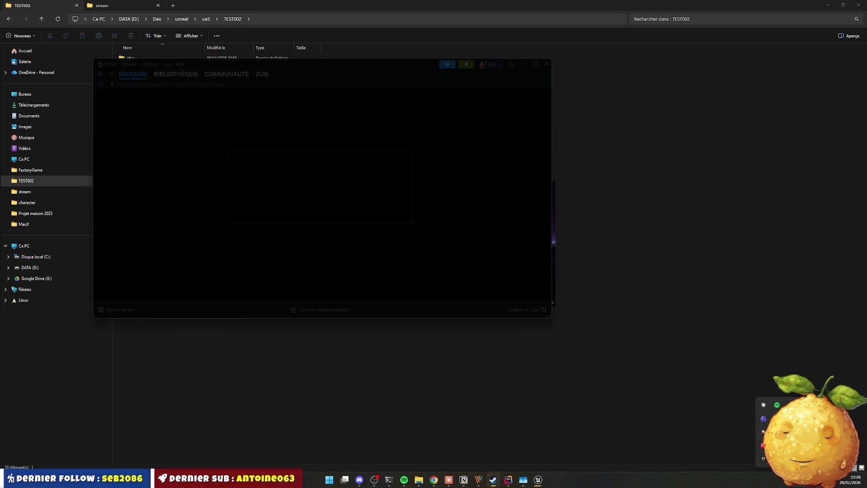